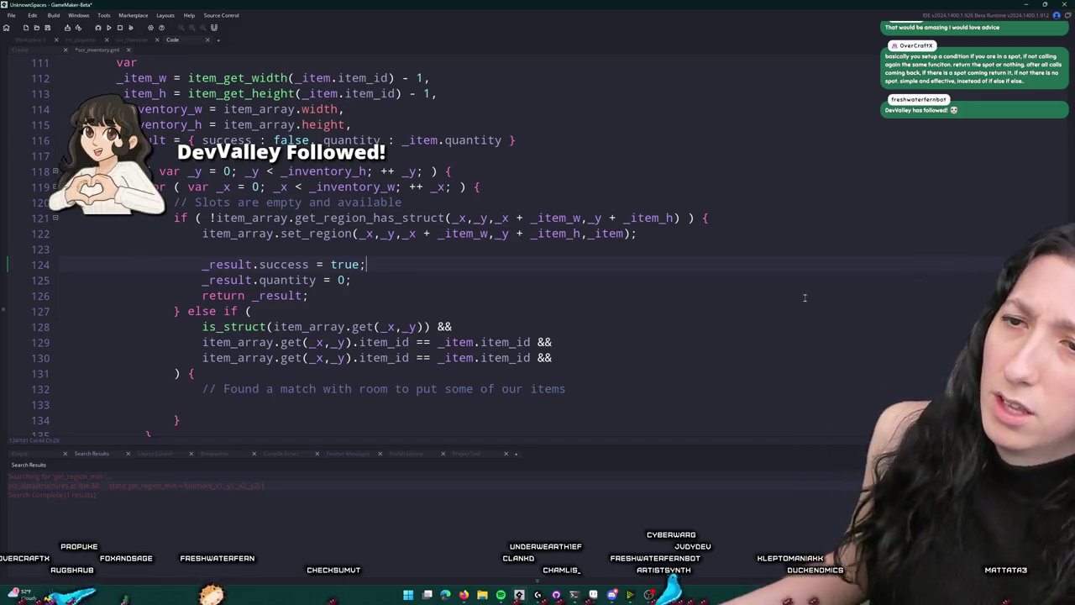
Scroll to place_item's else-if branch and look over its empty-slot and is_struct condition lines
scroll(638, 283, down, 1)
click(494, 267)
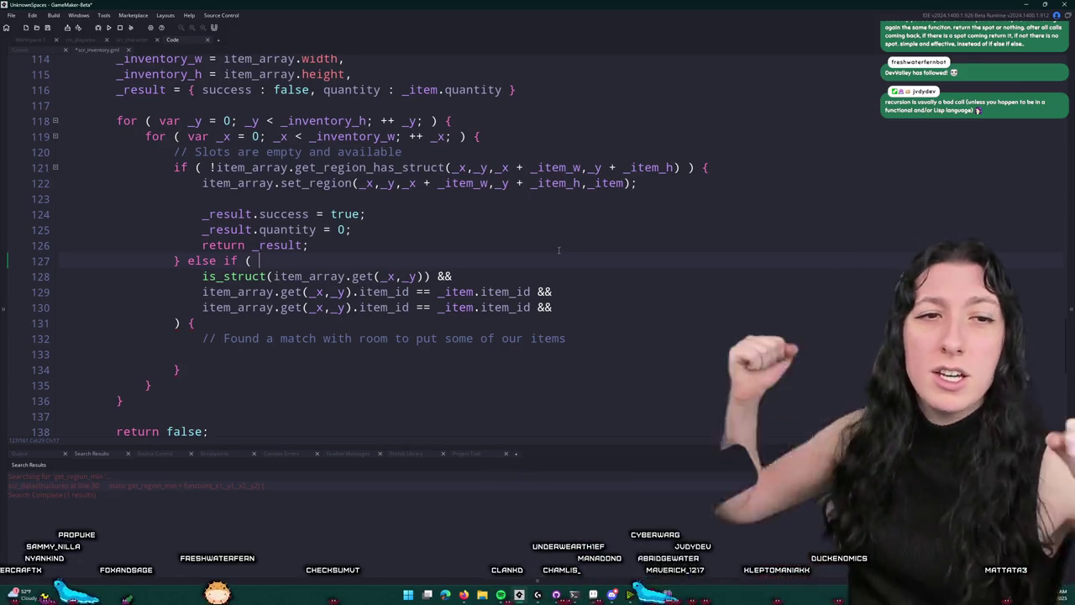
text(item_id)
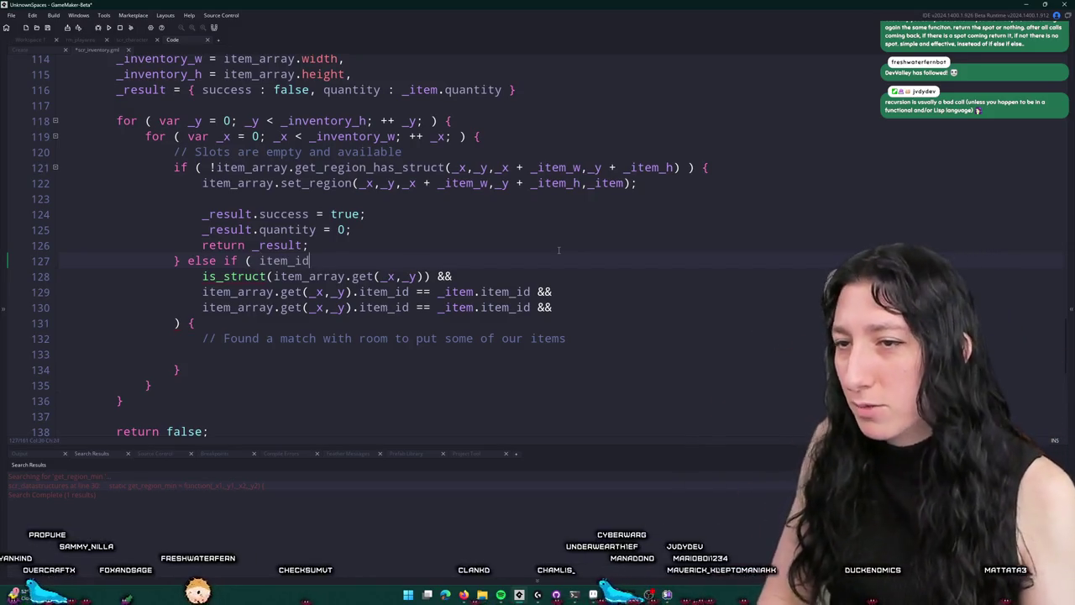
key(ctrl+BackSpace)
scroll(557, 218, down, 1)
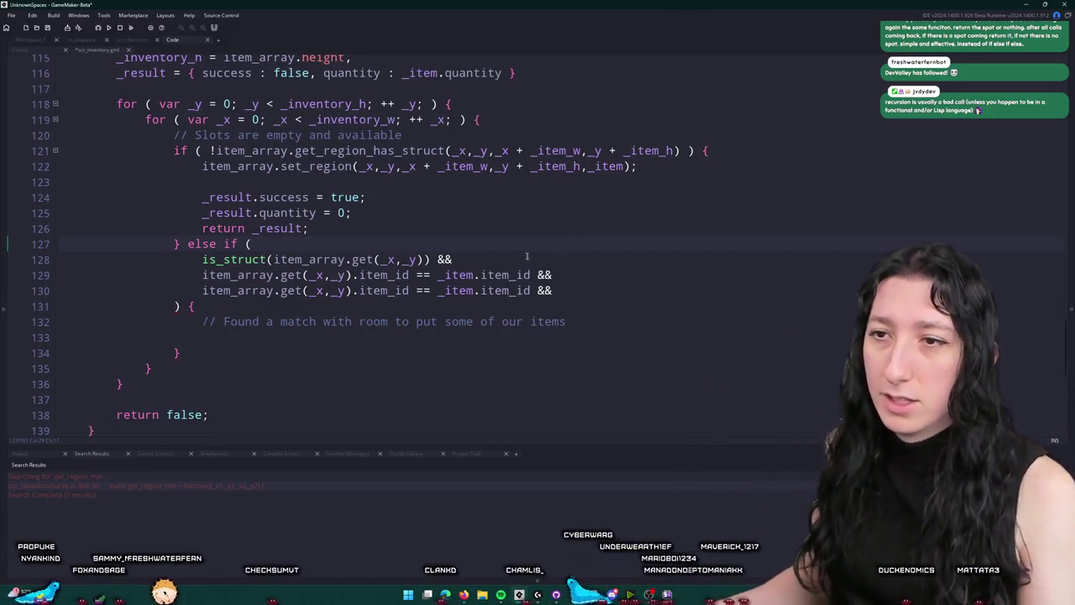
key(Down)
key(End)
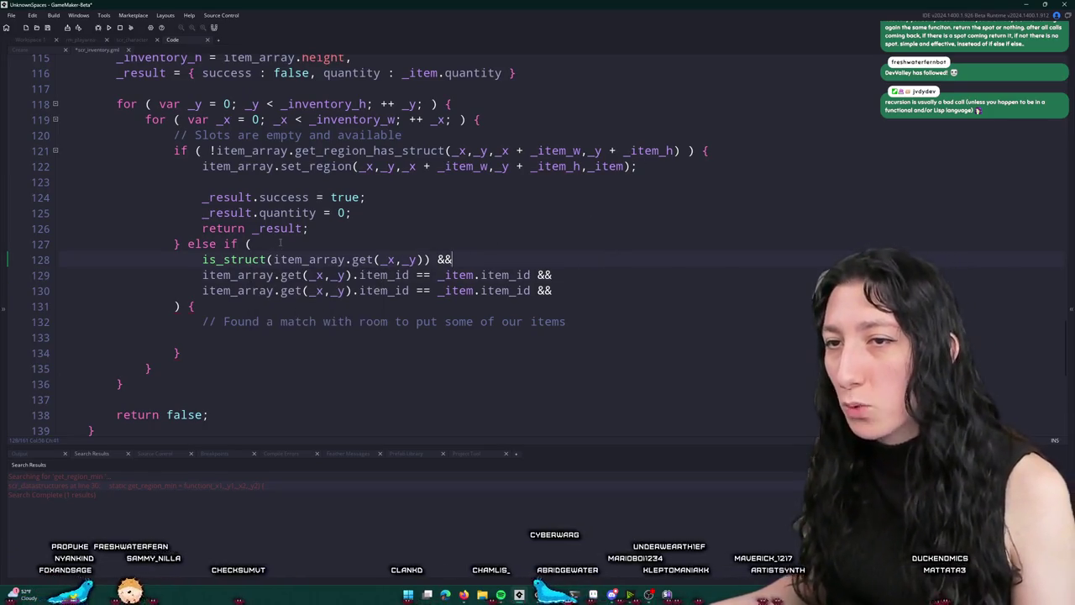
key(Home)
key(shift+Up)
key(shift+Up)
key(shift+Up)
click(401, 195)
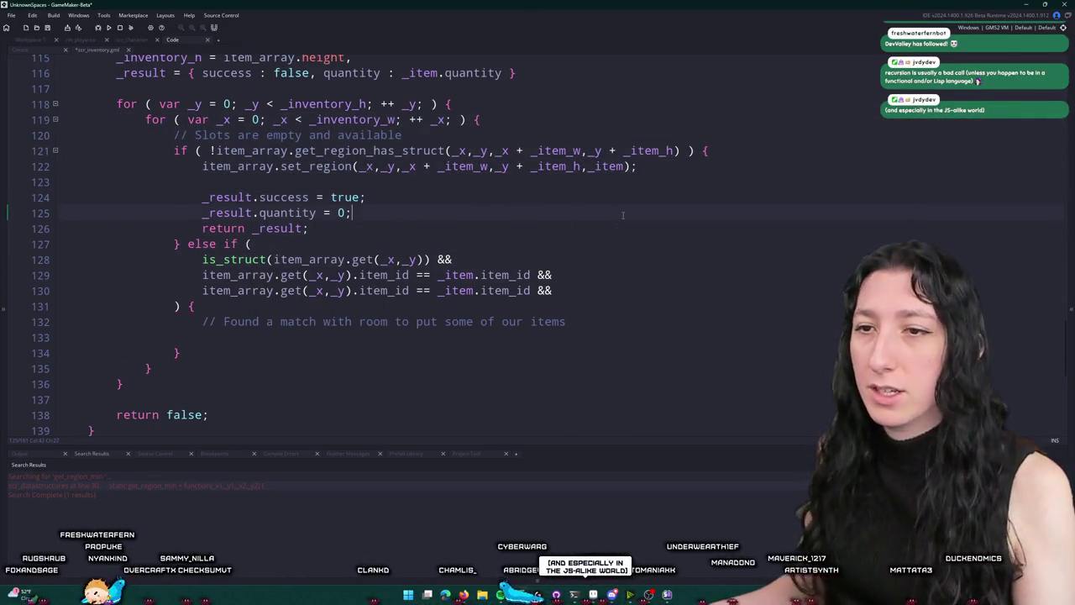
Replace the slot's item_id with uuid in the line 130 comparison
scroll(547, 199, down, 1)
click(497, 242)
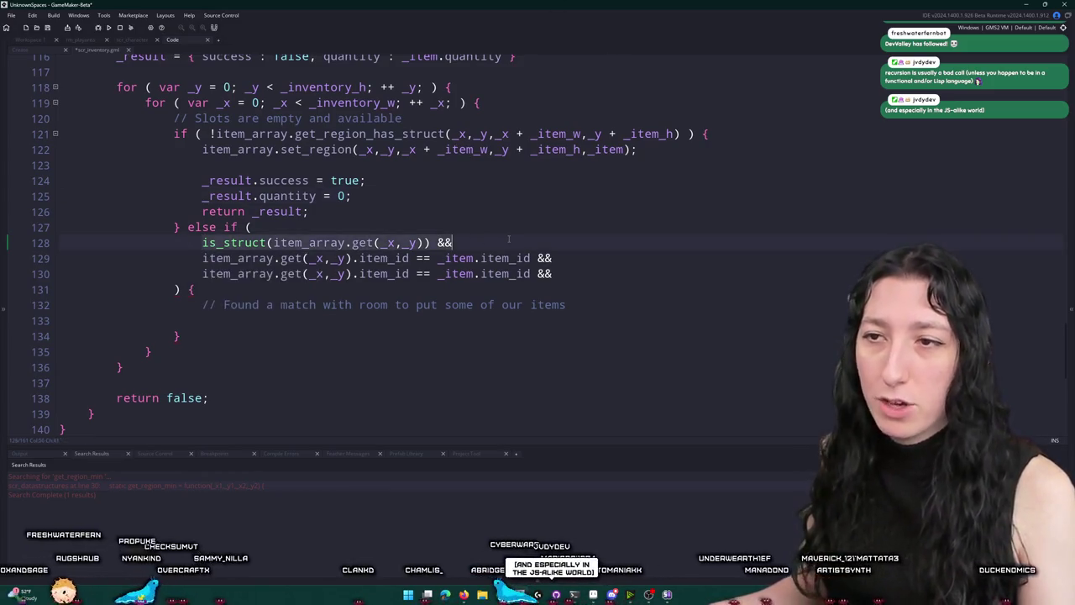
key(Up)
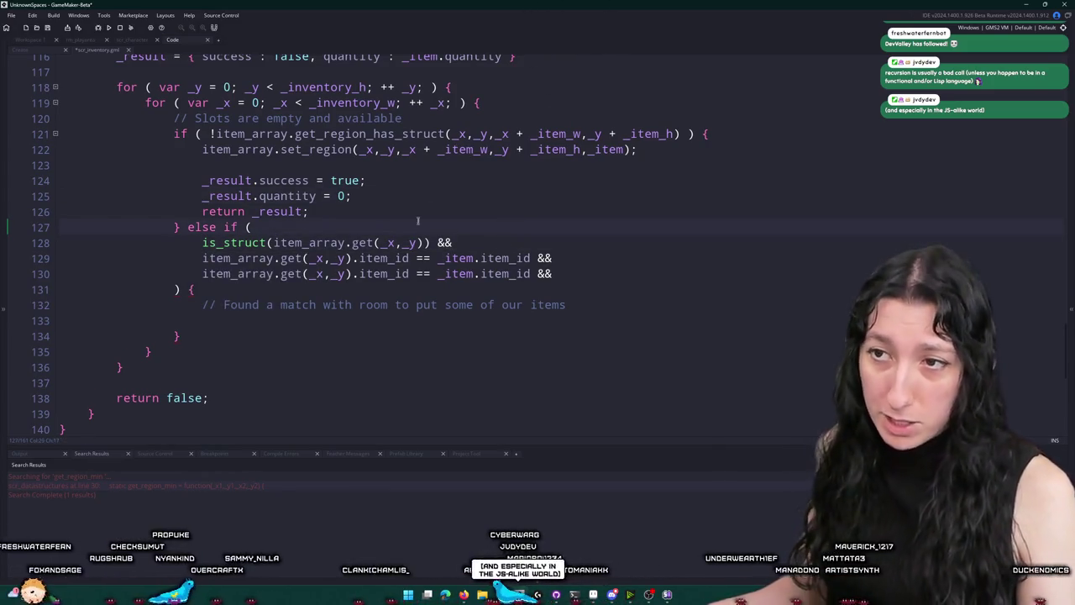
mouse_move(433, 242)
mouse_down()
mouse_move(202, 243)
mouse_move(353, 274)
mouse_up()
click(269, 227)
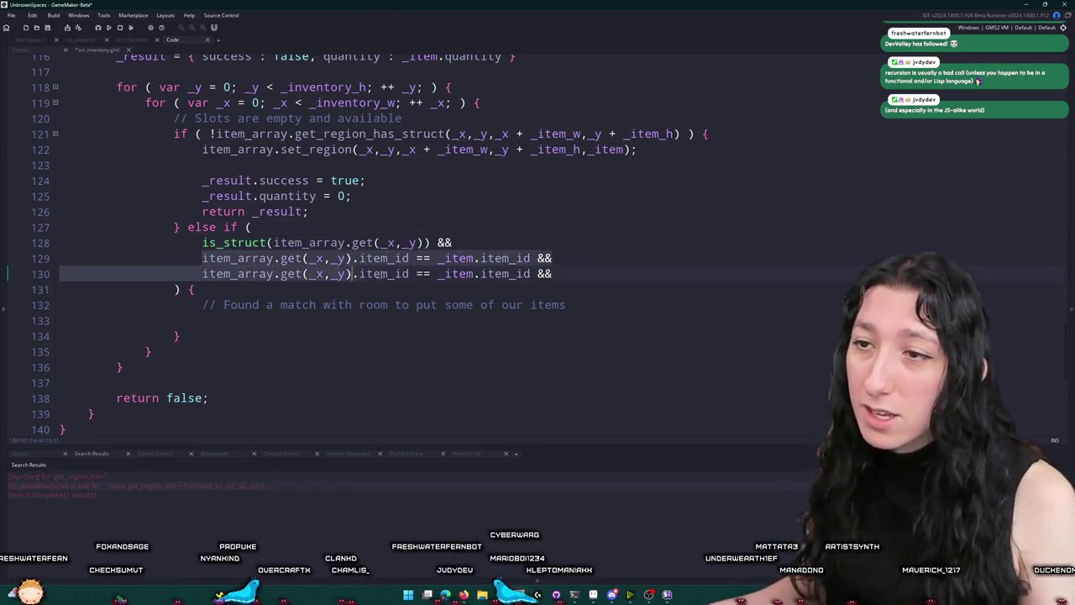
click(544, 258)
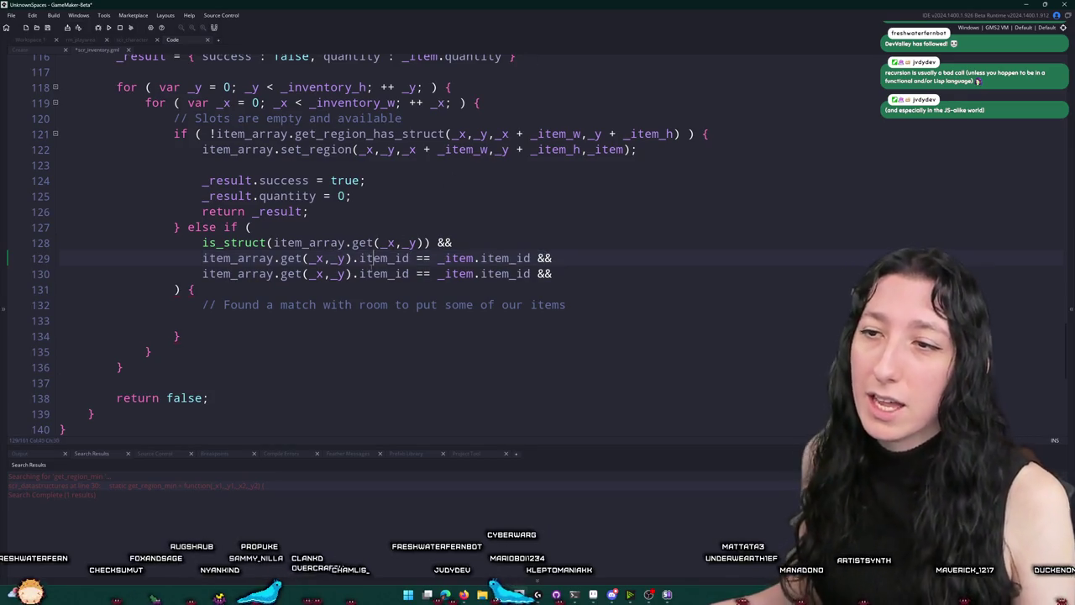
double_click(384, 274)
text(uuid)
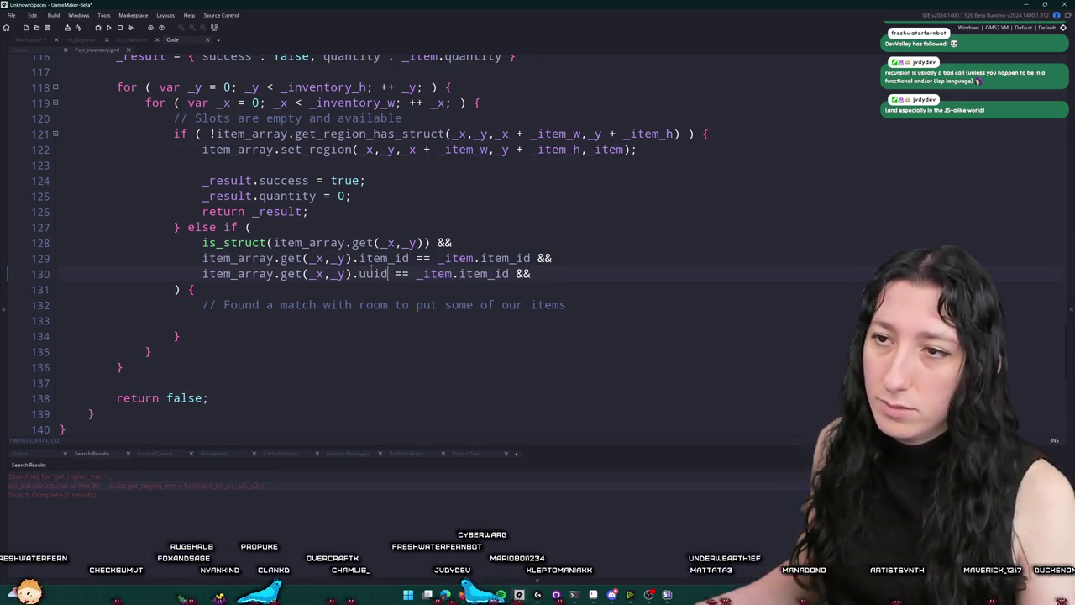
double_click(402, 274)
Change line 130 to compare item_array.get(_x,_y).uuid != _item.uuid
text(!=)
double_click(483, 274)
text(uuid)
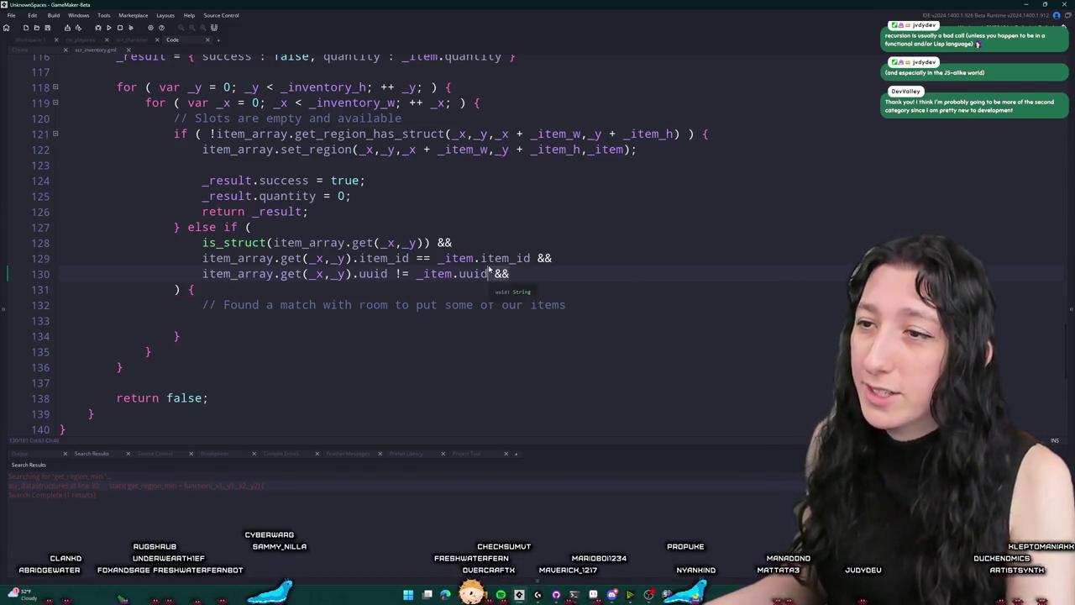
Add a new line 131 calling item_get_stacklimit(_item.item_id)
key(Return)
text(it)
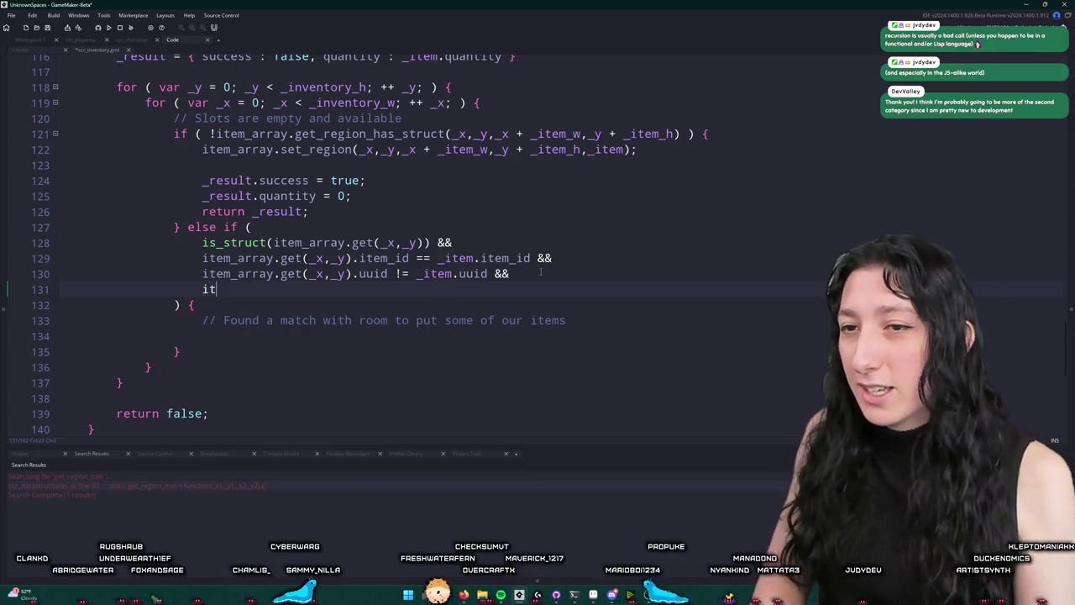
text(em_g)
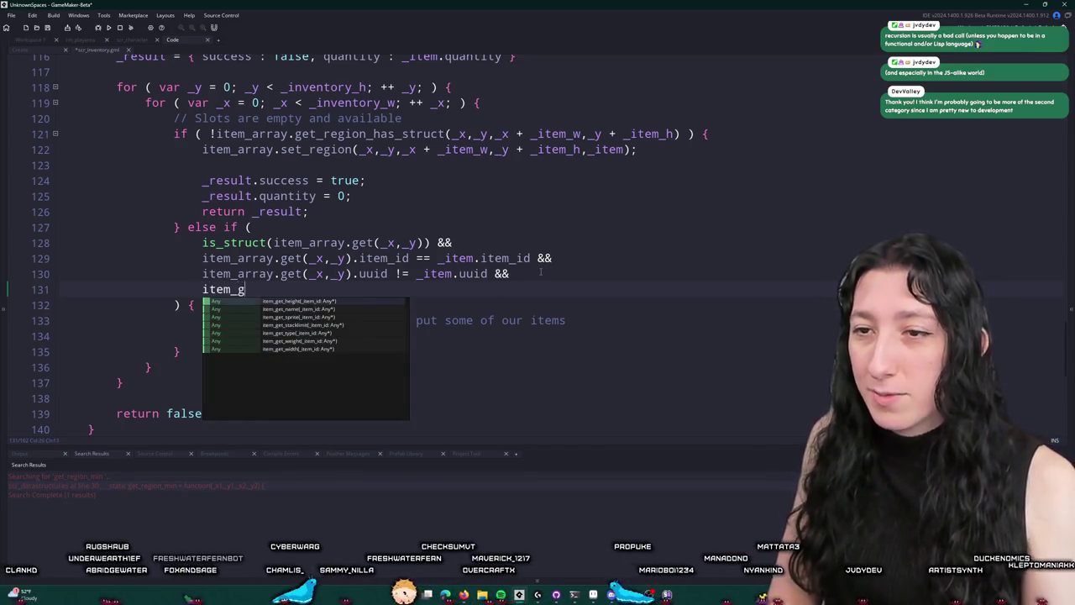
text(et_)
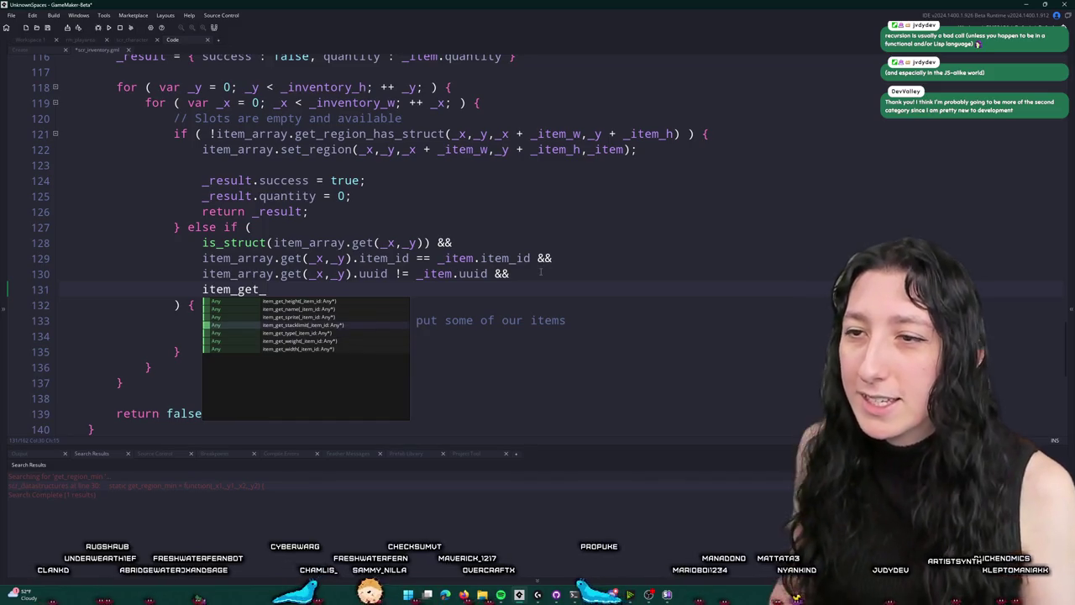
key(Return)
text(item_arjra)
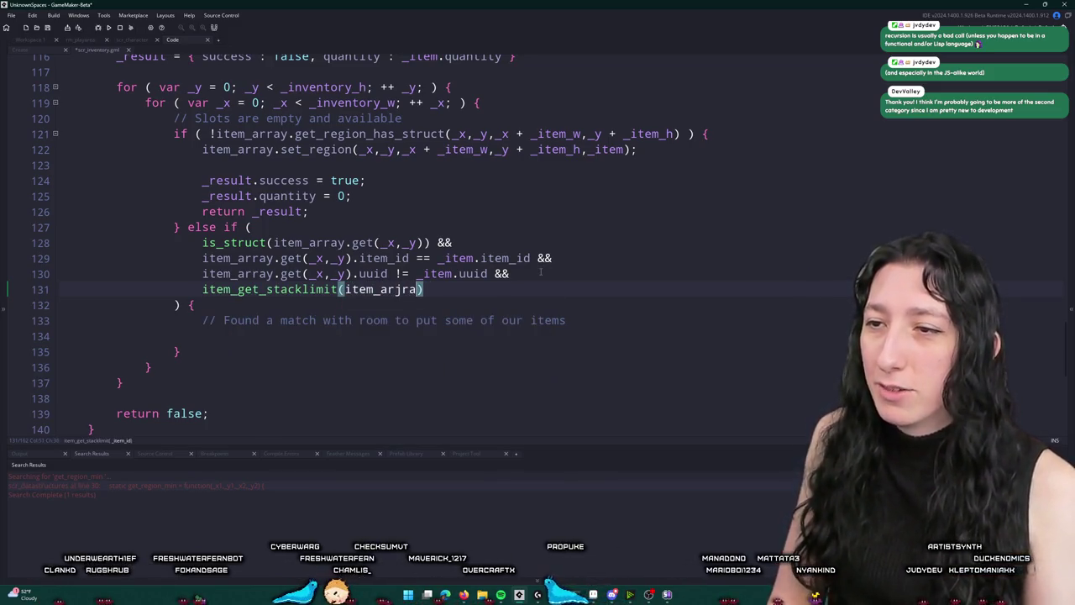
key(BackSpace)
key(BackSpace)
key(BackSpace)
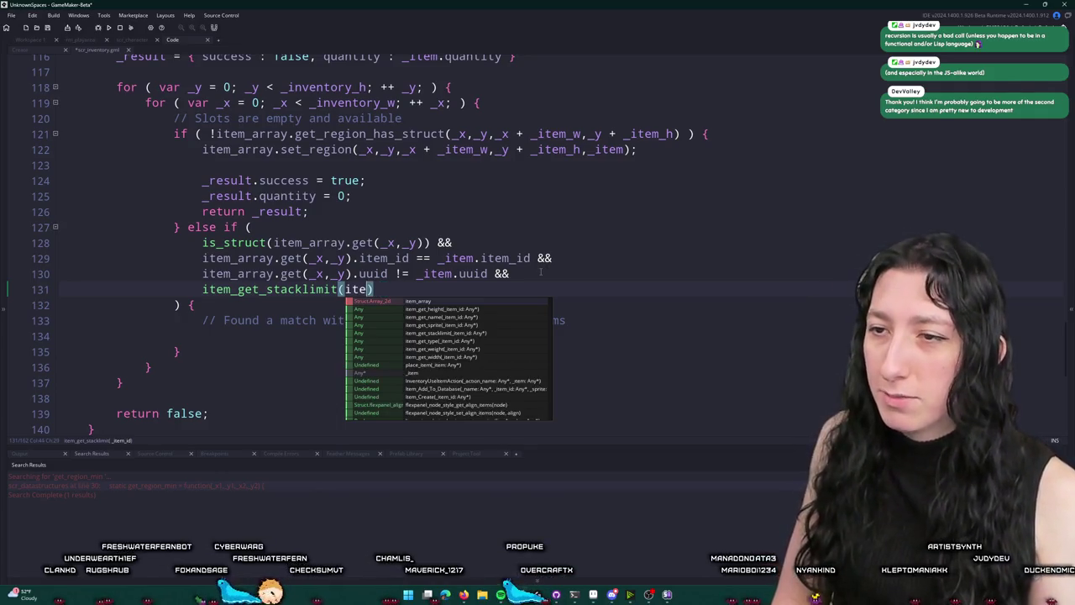
key(BackSpace)
key(BackSpace)
key(BackSpace)
text(_item.item)
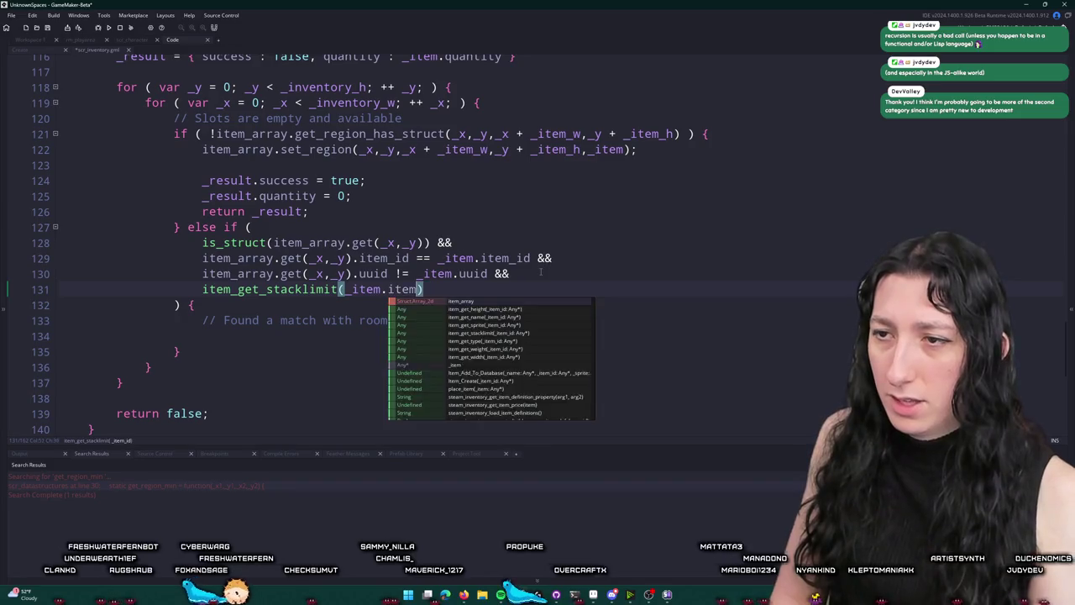
text(_id)
mouse_move(457, 304)
mouse_down()
mouse_move(454, 243)
mouse_move(458, 295)
mouse_up()
click(461, 290)
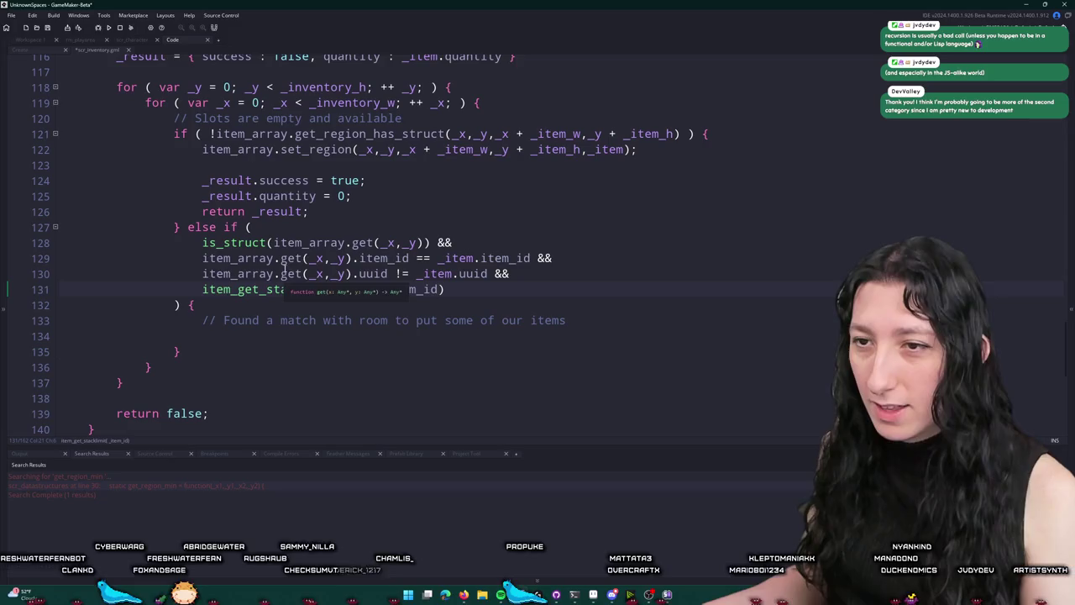
Complete line 131 as item_array.get(_x,_y).quantity < item_get_stacklimit(_item.item_id)
click(258, 274)
drag(202, 274, 351, 273)
key(ctrl+c)
click(202, 289)
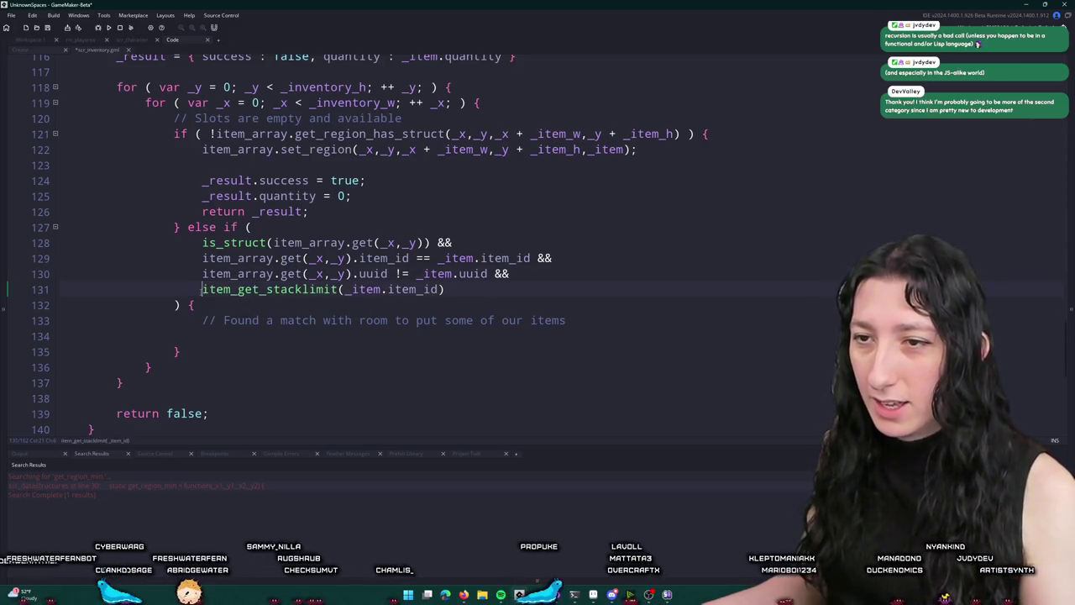
key(ctrl+v)
text(&& )
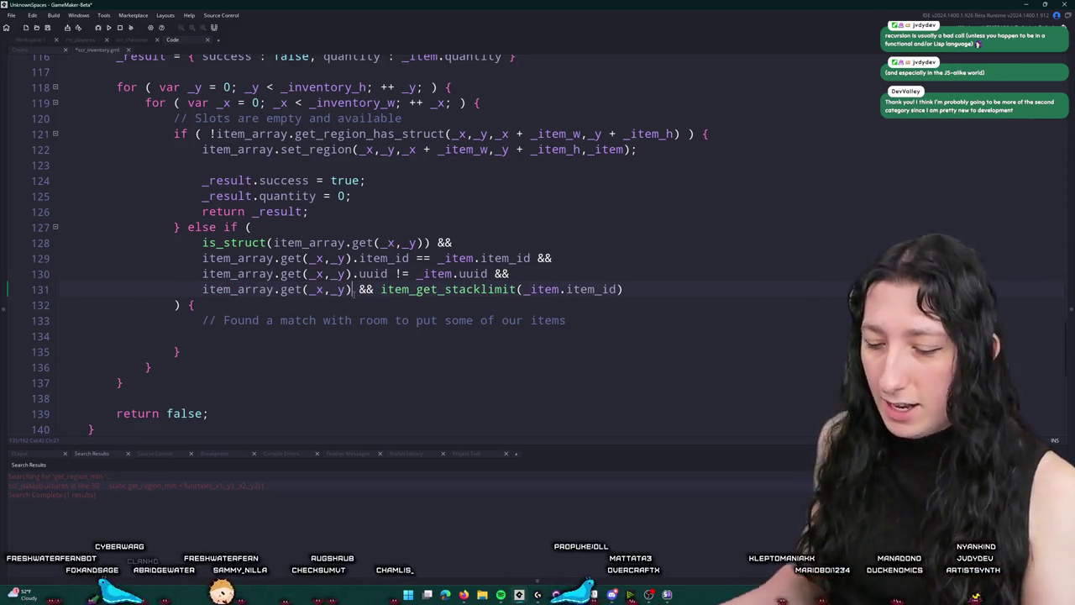
text(.quantityu)
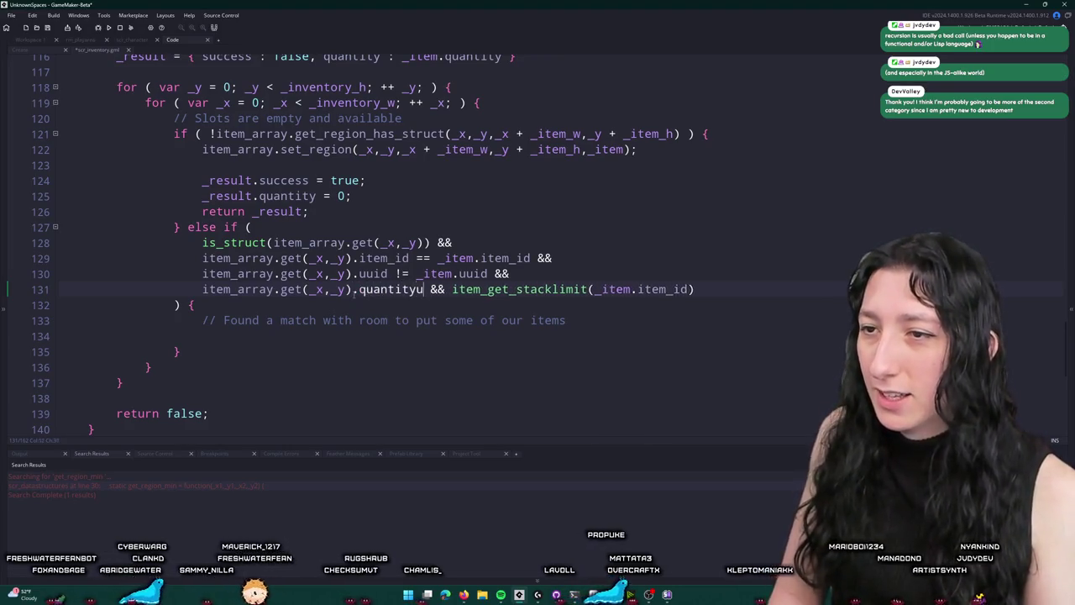
key(BackSpace)
text(<)
key(BackSpace)
key(BackSpace)
key(BackSpace)
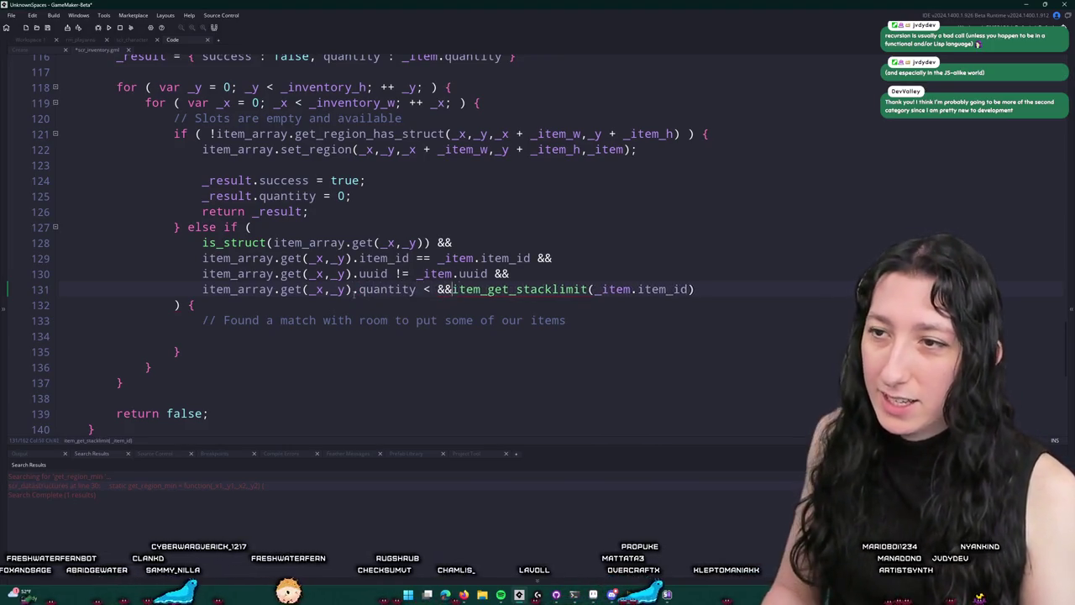
click(684, 290)
text(var _)
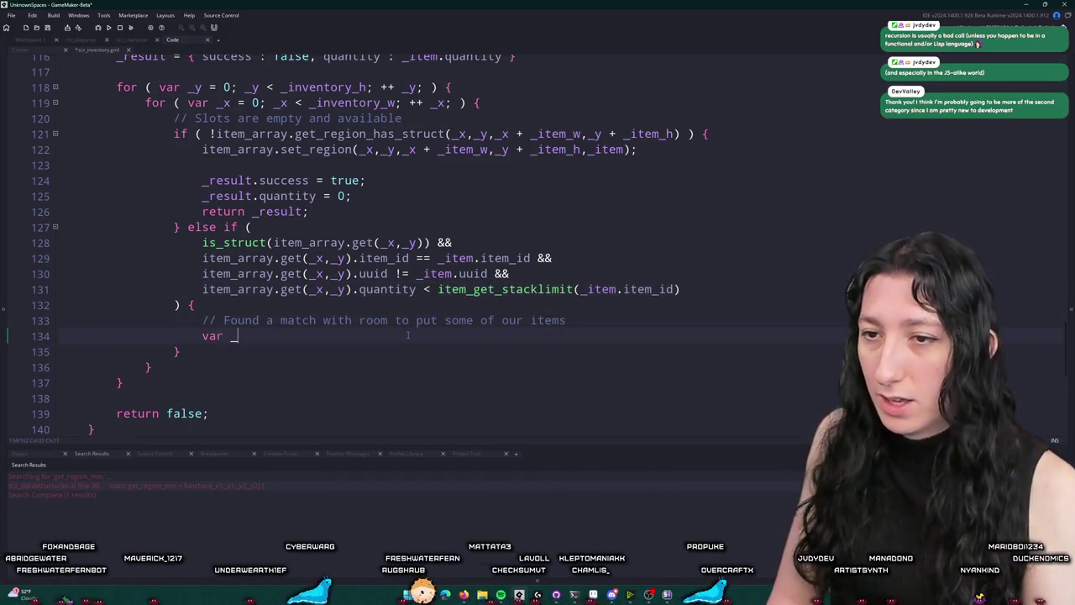
Remove the unfinished text typed inside the branch and dismiss the suggestions
text(item)
key(BackSpace)
key(BackSpace)
key(BackSpace)
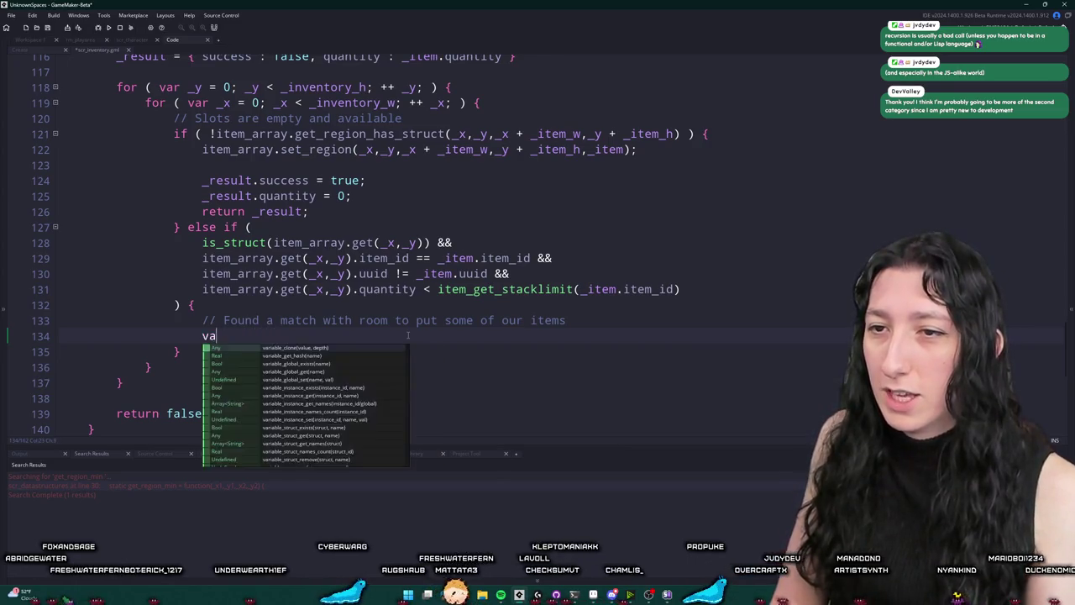
text(k)
key(Escape)
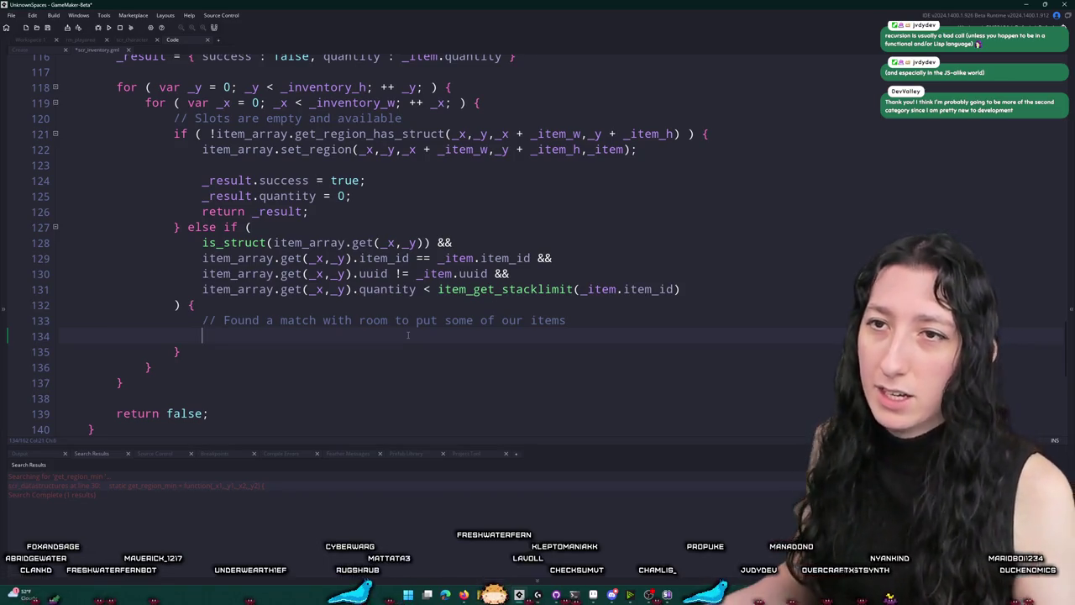
scroll(407, 335, up, 2)
scroll(411, 244, down, 2)
scroll(404, 267, up, 3)
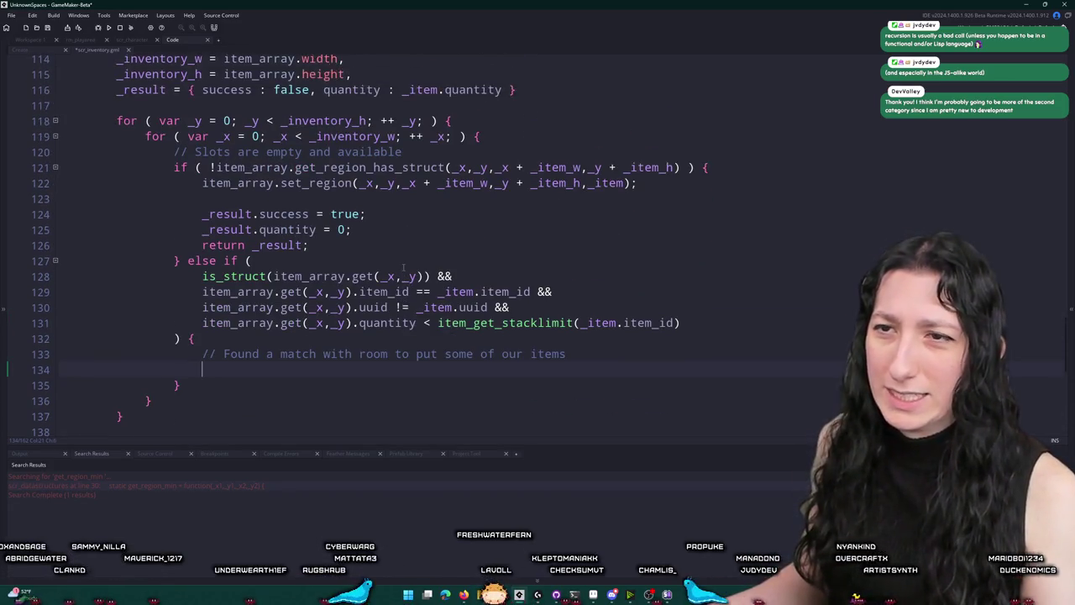
Declare _quantity_to_drop = 0 in place_item's variable list
key(Return)
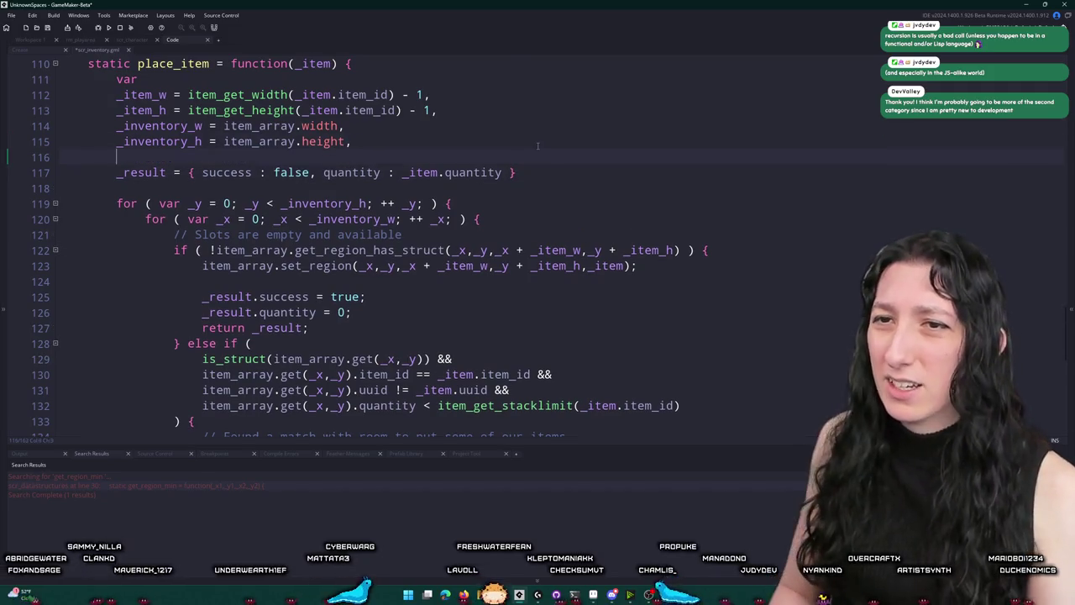
text(_it)
key(BackSpace)
key(BackSpace)
text(quantity_to)
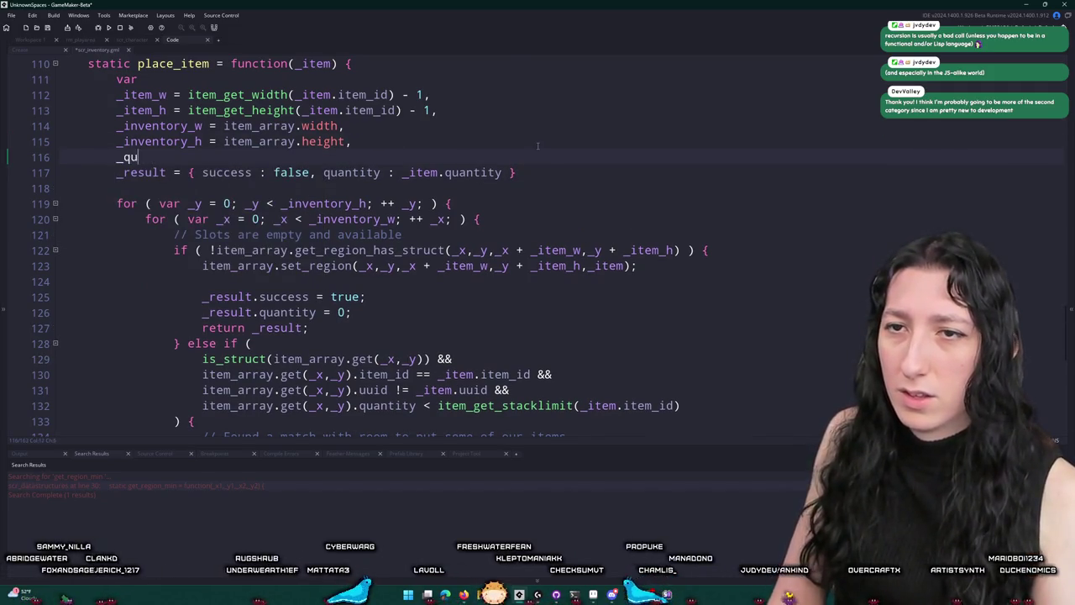
key(BackSpace)
key(BackSpace)
key(BackSpace)
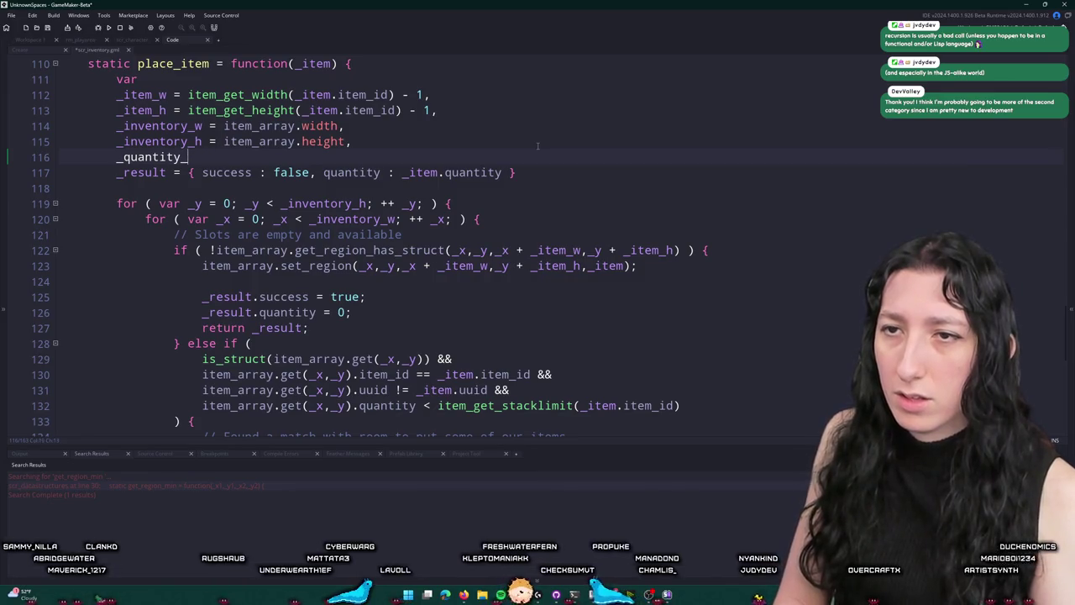
text(t-)
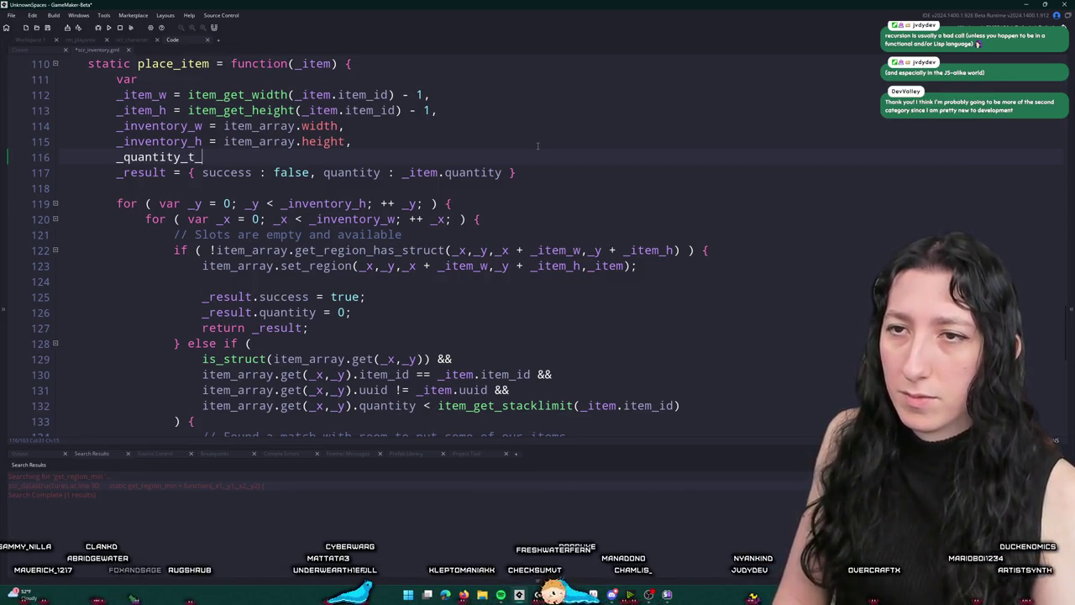
text(o_drop = 0,)
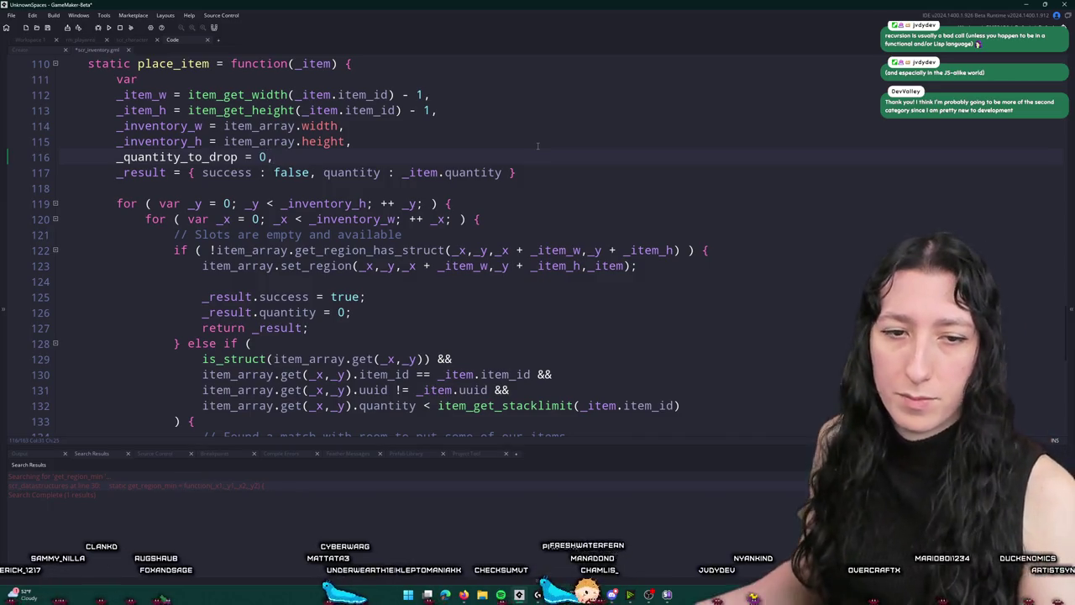
scroll(538, 146, down, 2)
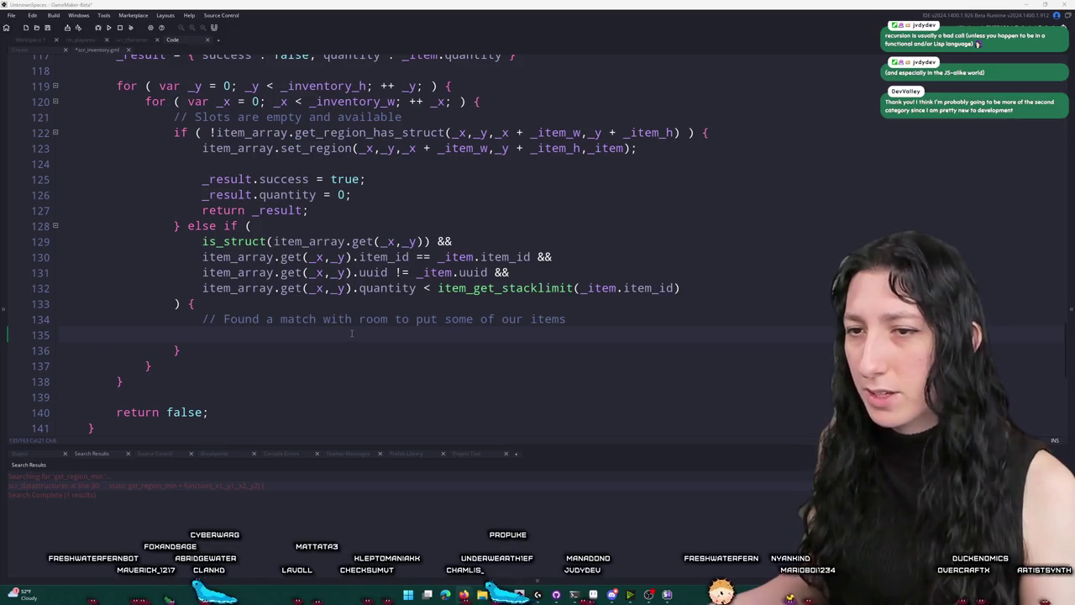
Set _quantity_to_drop to the stack limit minus the existing stack's quantity on line 135
scroll(352, 333, down, 1)
key(ctrl+v)
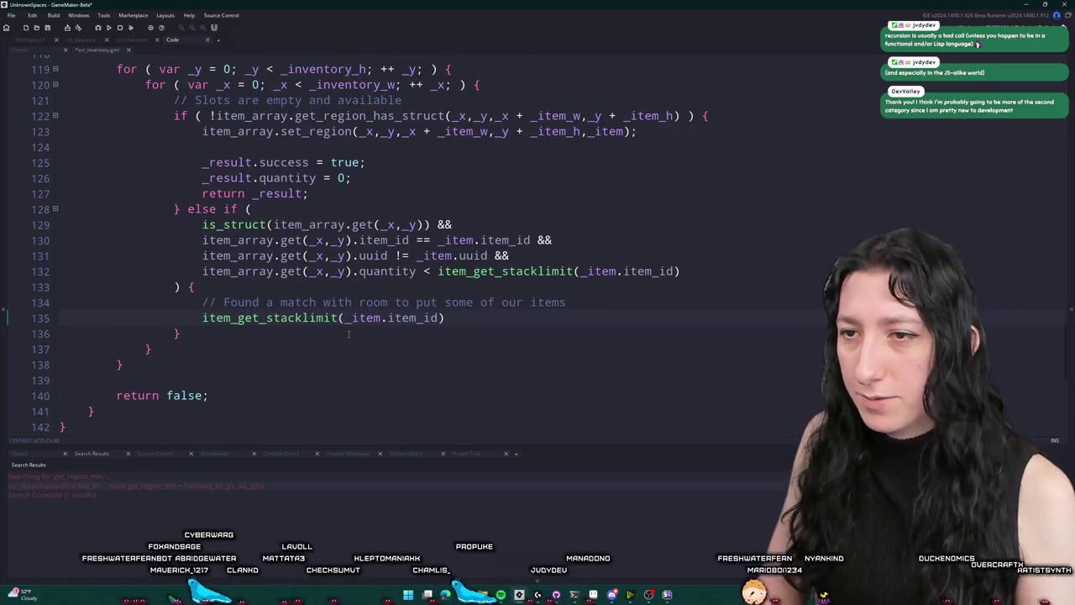
key(ctrl+z)
text(_ite)
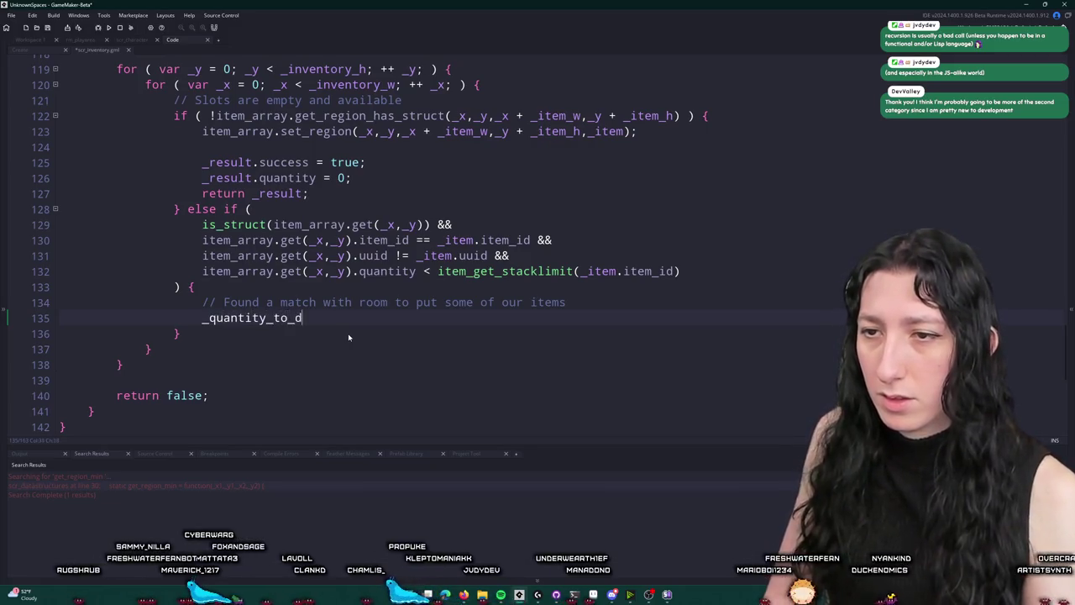
text(=)
key(ctrl+v)
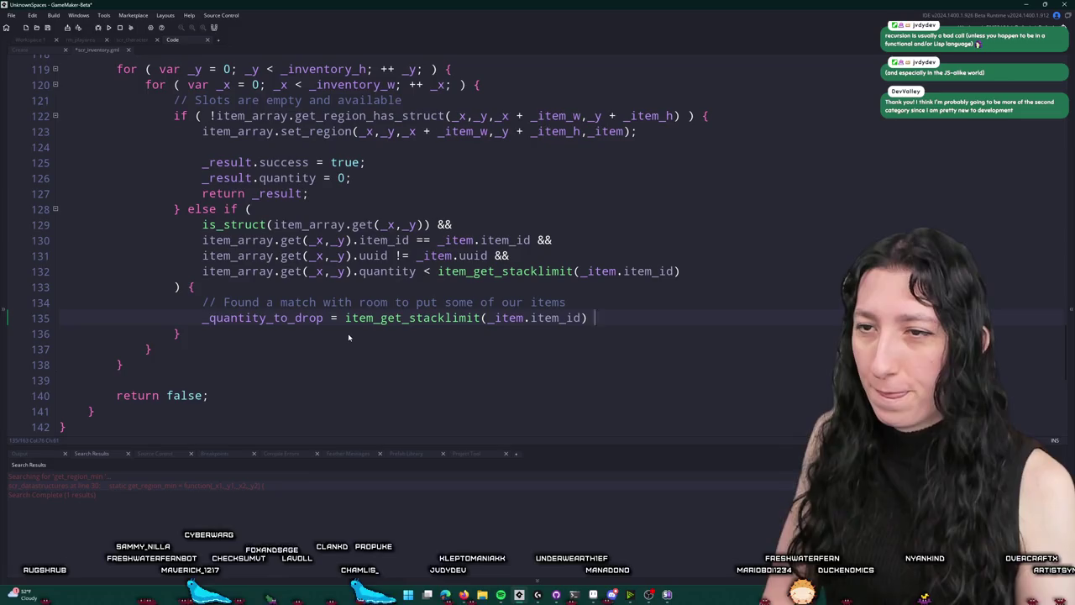
text(-)
drag(417, 271, 197, 271)
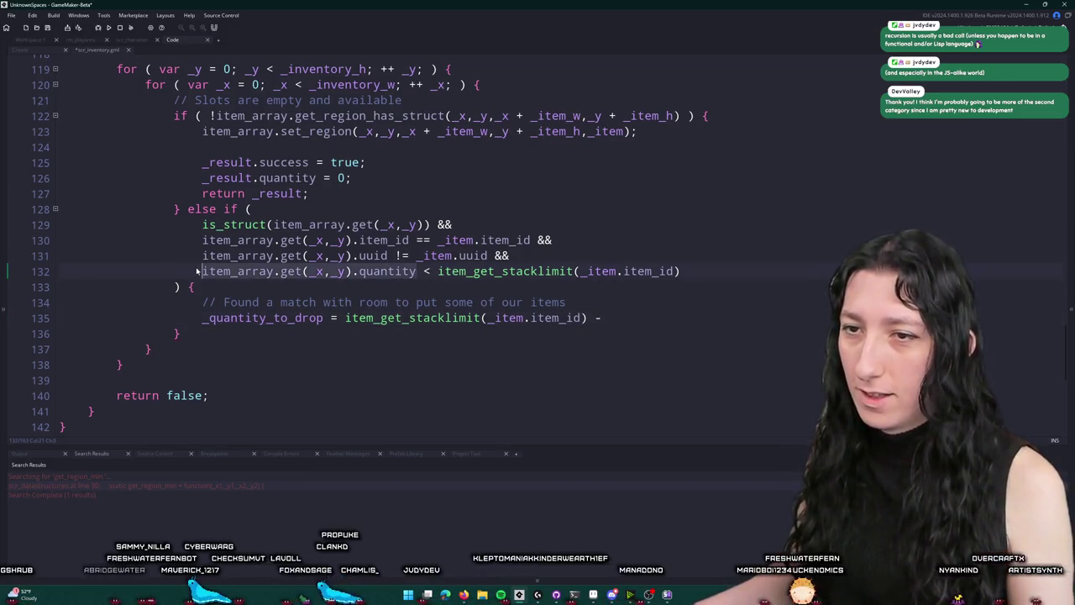
key(ctrl+c)
click(663, 317)
key(ctrl+v)
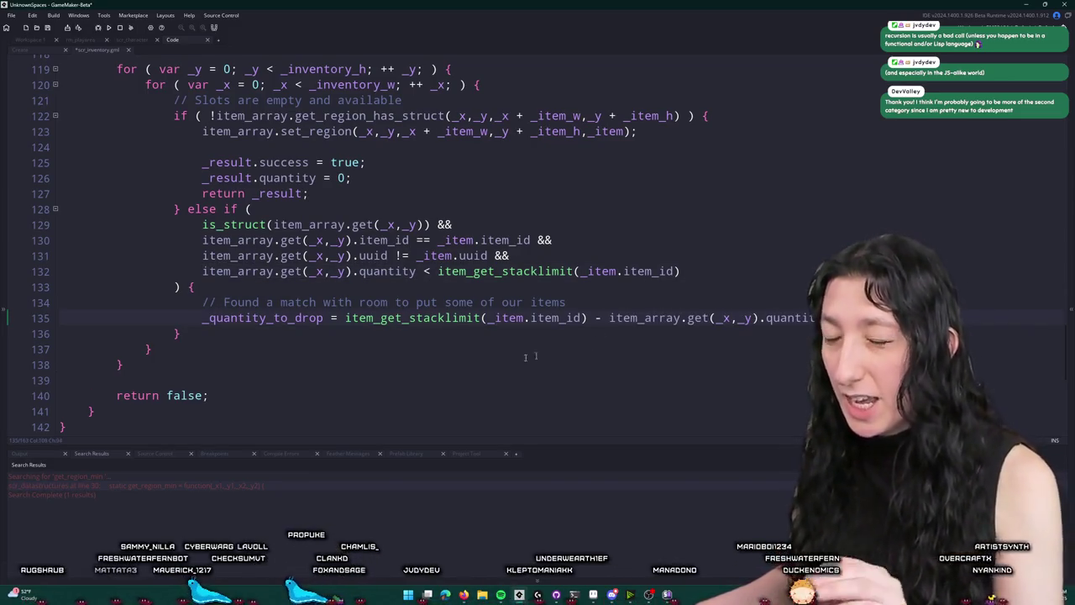
double_click(245, 320)
click(834, 317)
text(;)
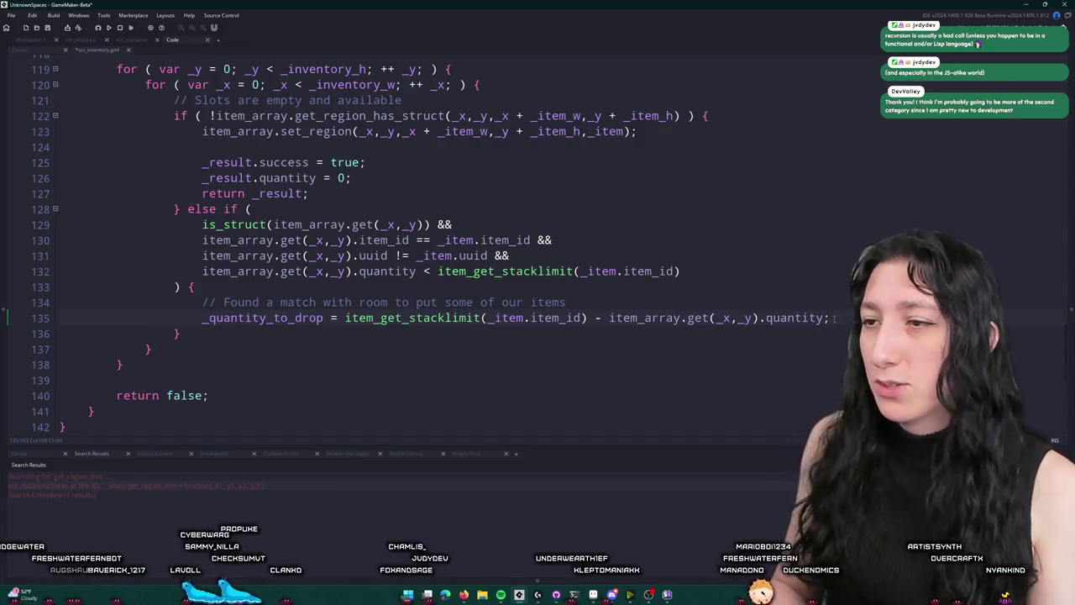
Subtract _quantity_to_drop from _item.quantity on line 136
key(Return)
text(_item.item_)
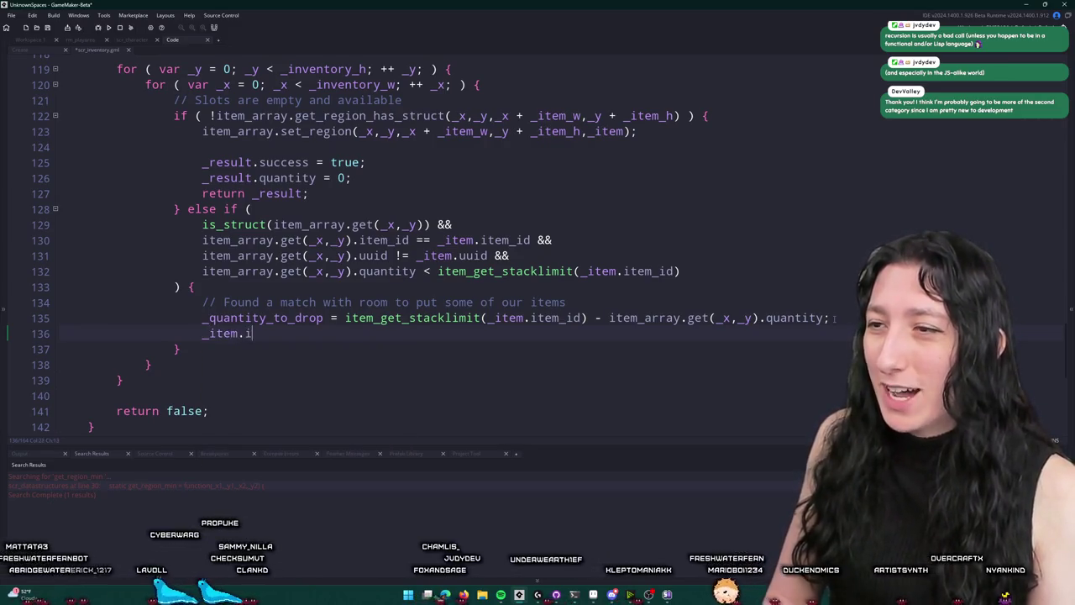
key(BackSpace)
key(BackSpace)
key(BackSpace)
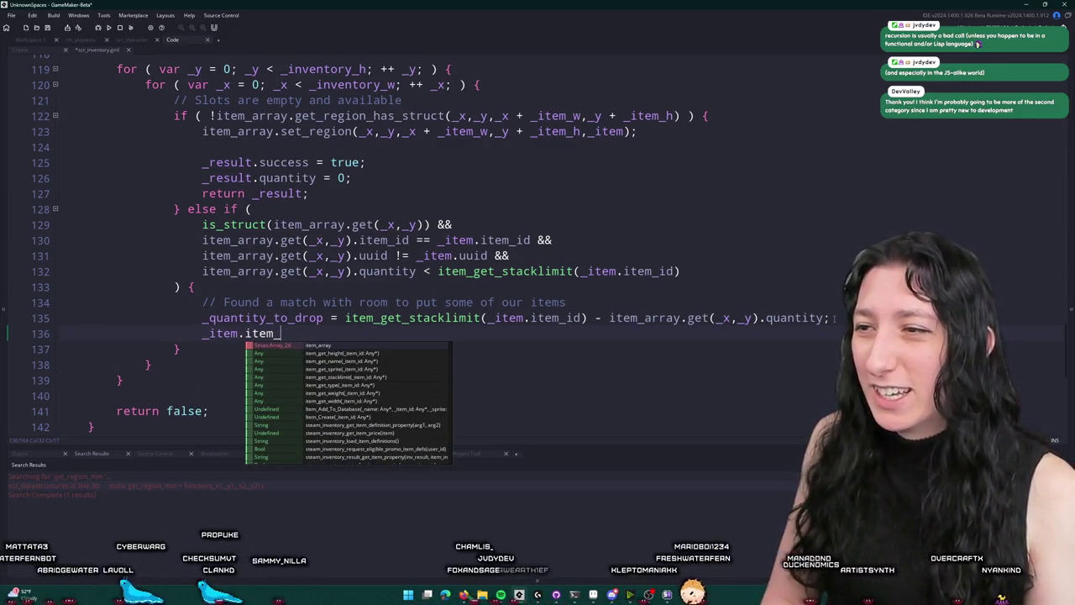
key(BackSpace)
key(BackSpace)
text(quant)
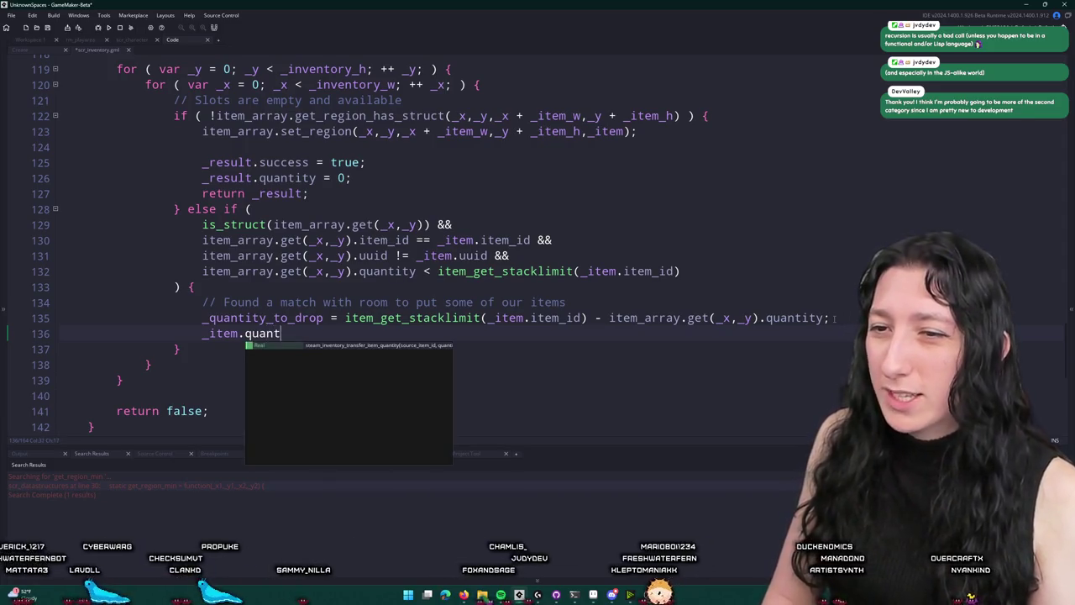
text(ityu= _quantity_to_drop)
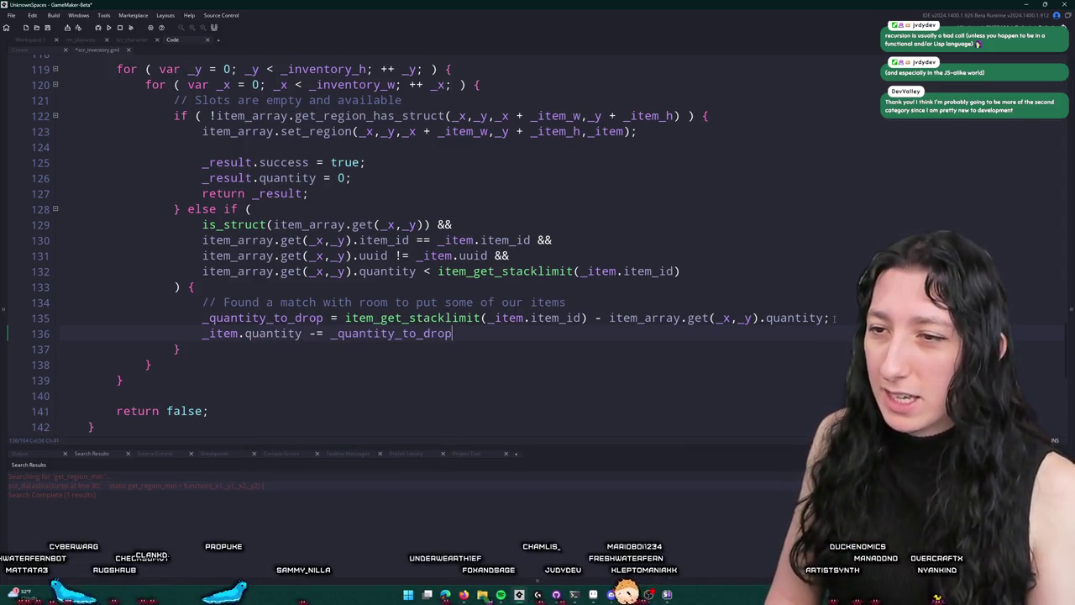
Add _quantity_to_drop to item_array.get(_x,_y).quantity and remove the blank line between updates
key(Return)
key(Return)
text(item_))
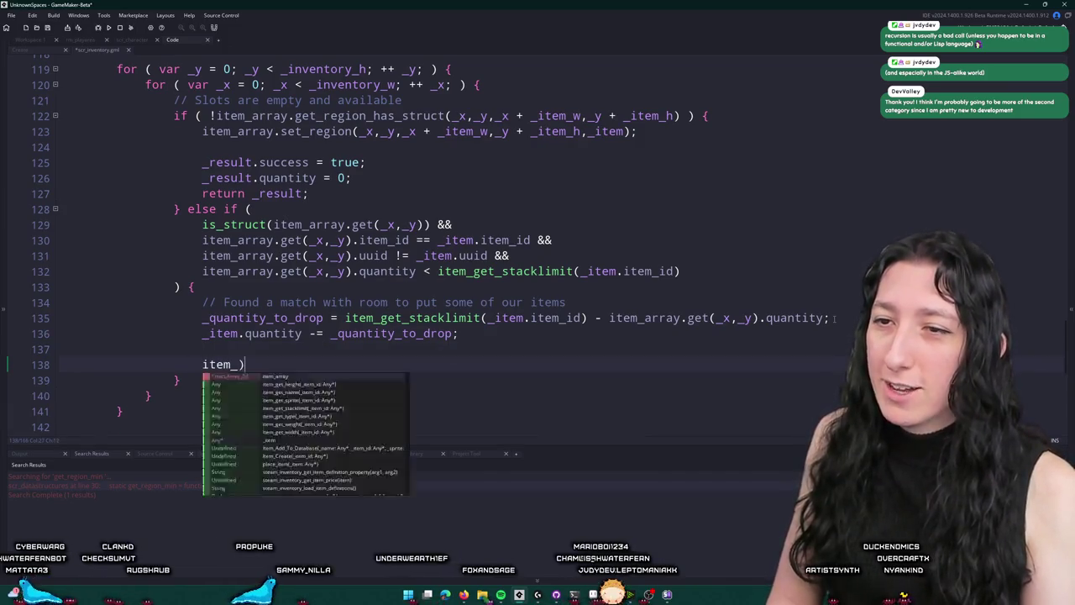
key(BackSpace)
text(array.get()
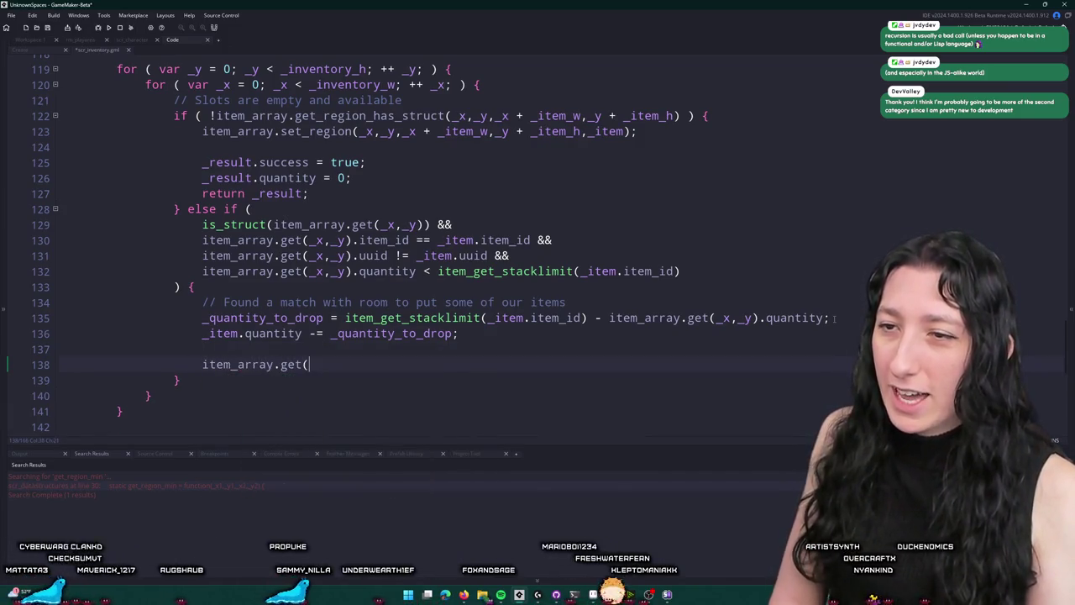
text(_x,_y))
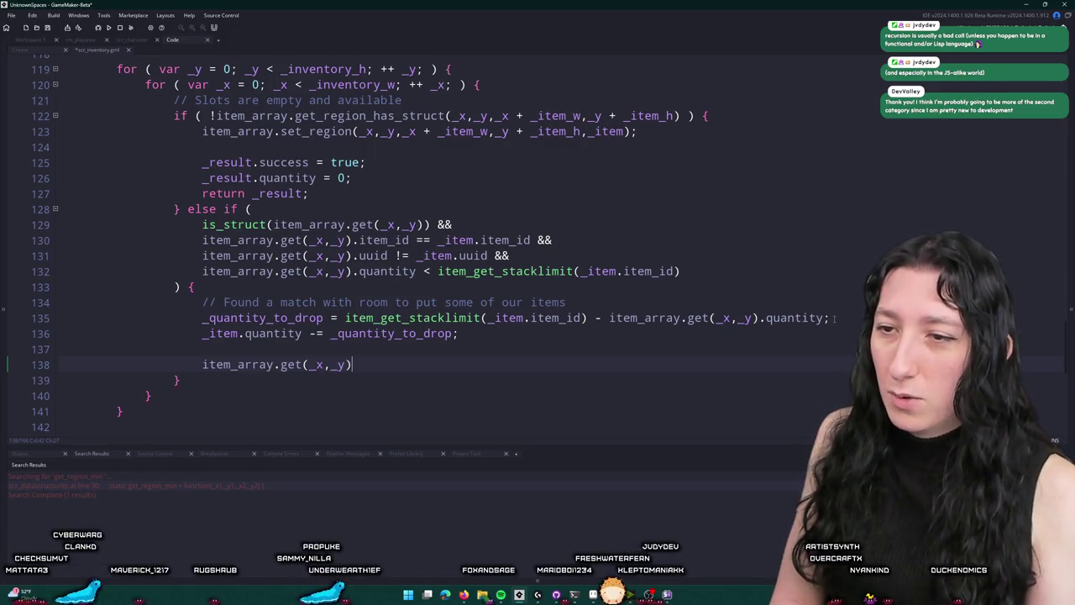
text(.quant)
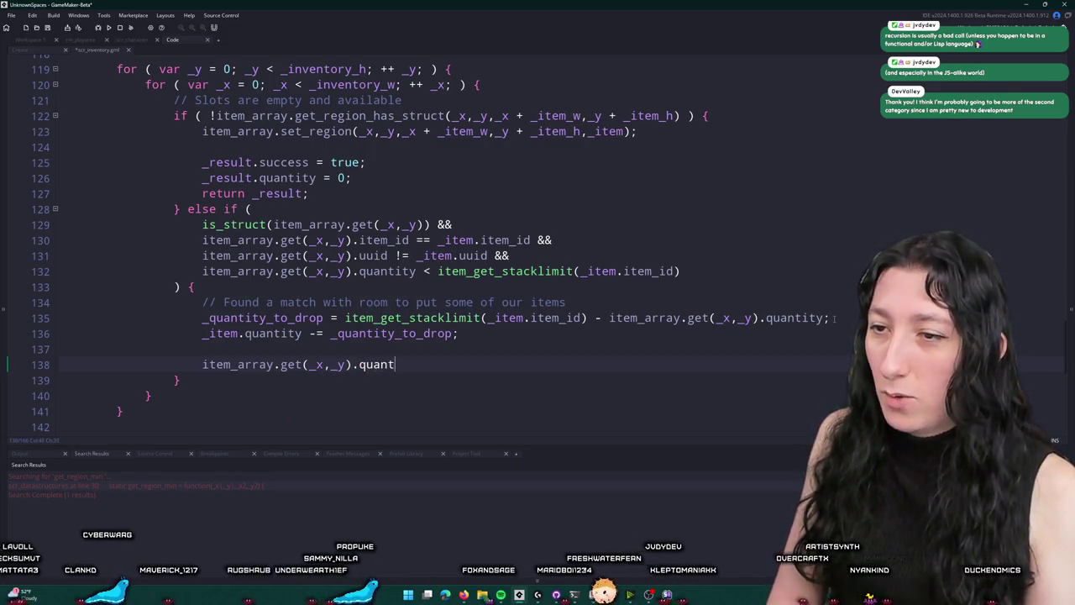
text(ity += _quantity_to_drop;)
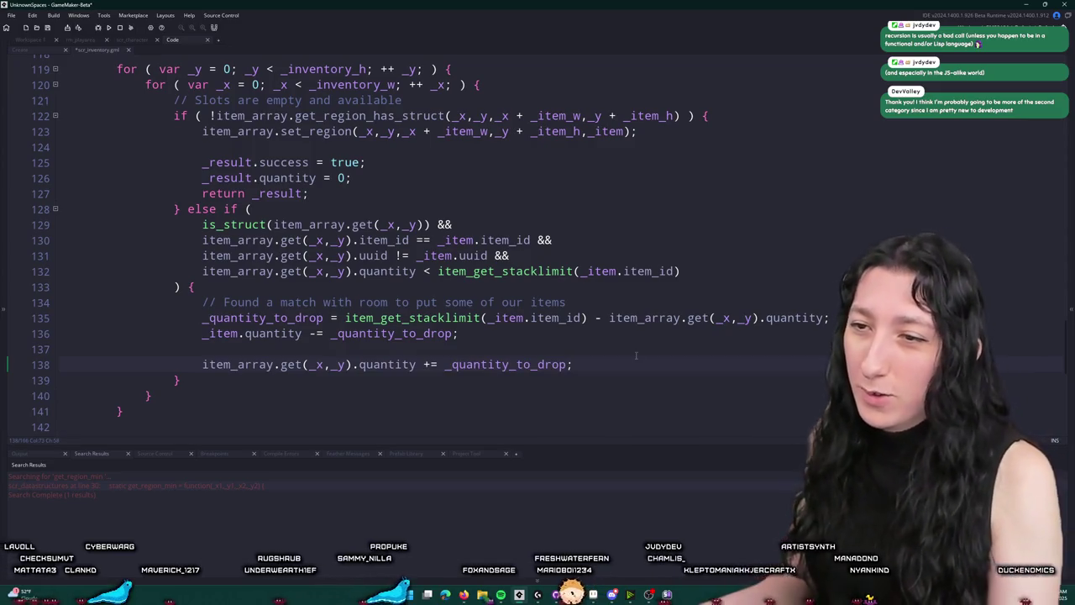
click(244, 334)
click(19, 342)
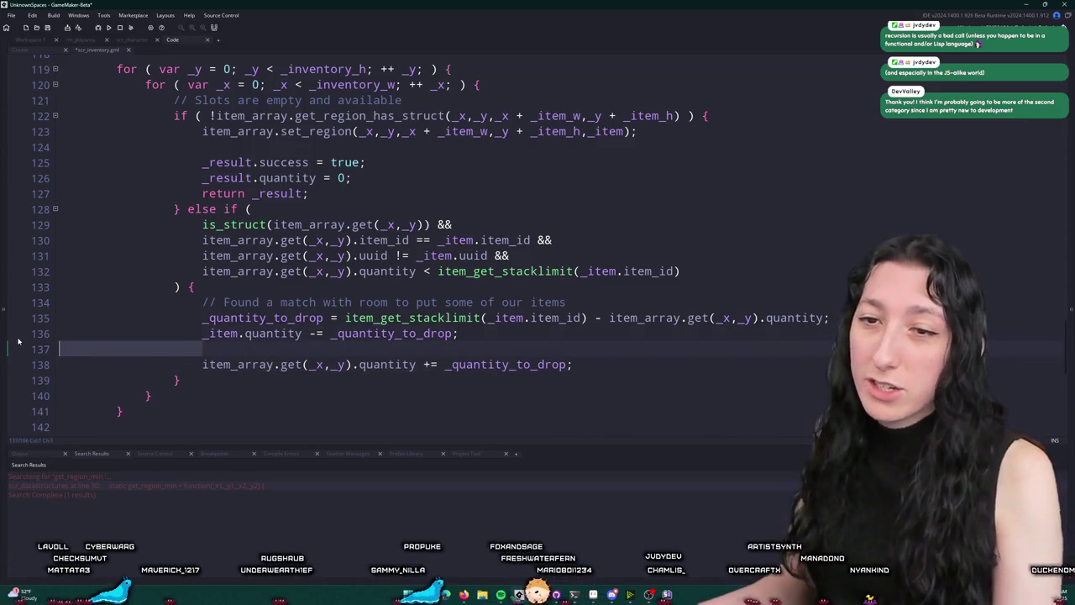
key(BackSpace)
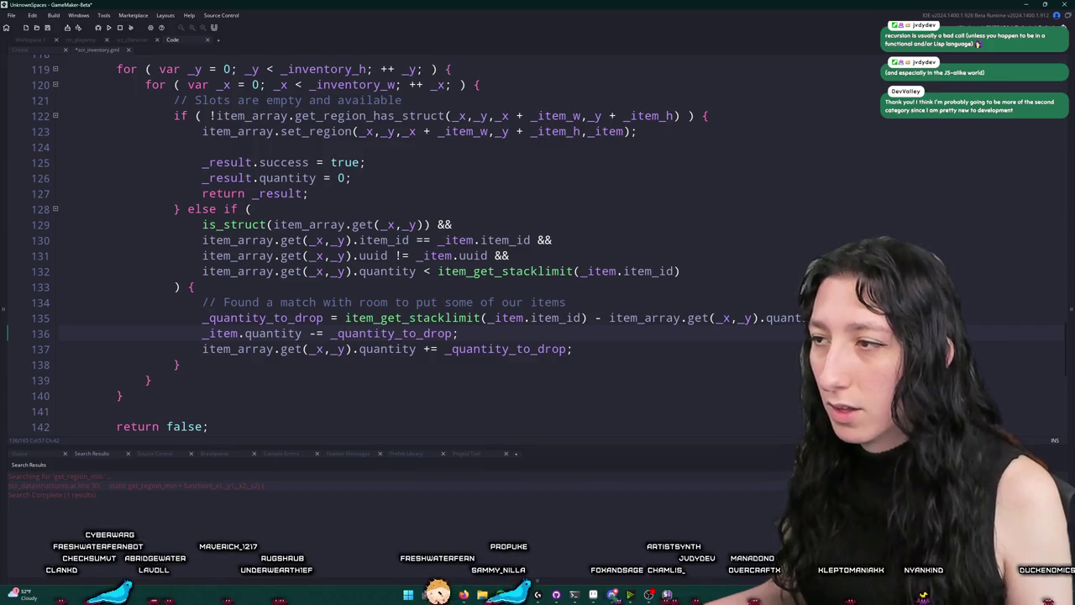
drag(301, 334, 194, 338)
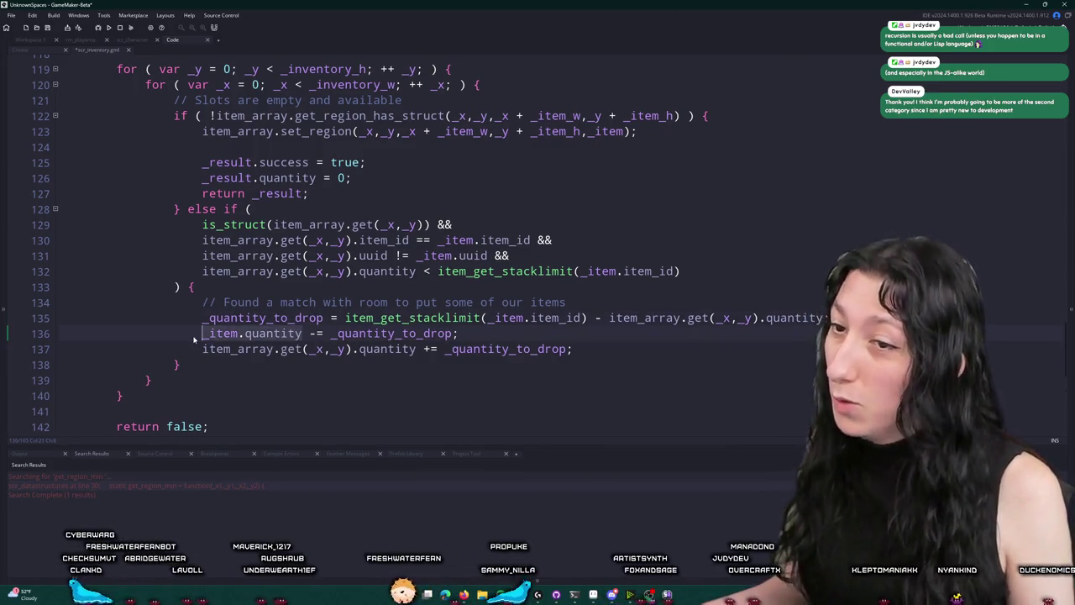
Wrap the line 135 stack-limit difference in min(..., _item.quantity)
click(345, 317)
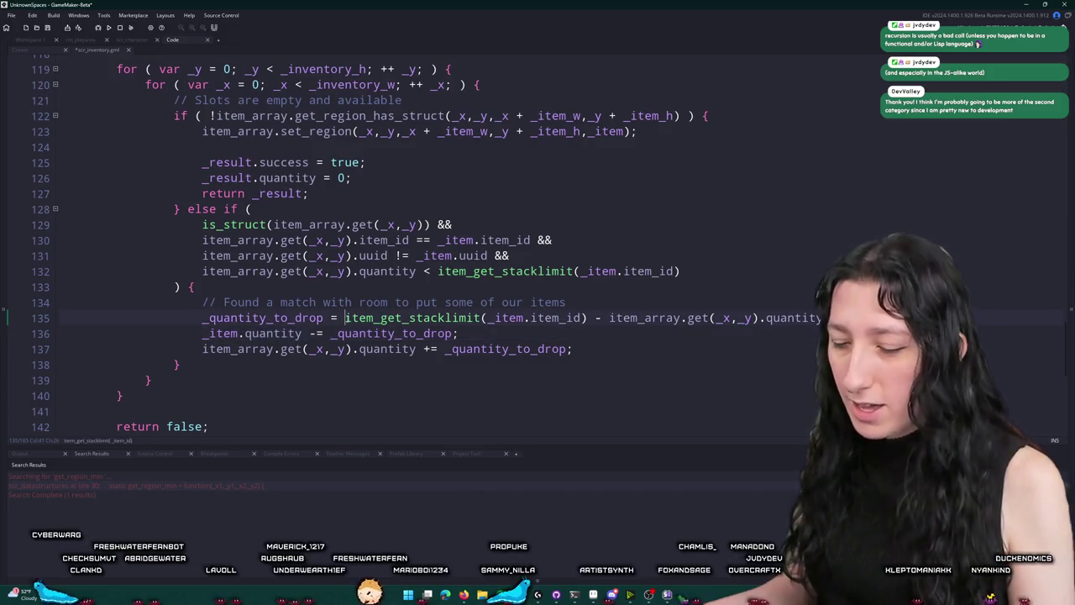
text(()
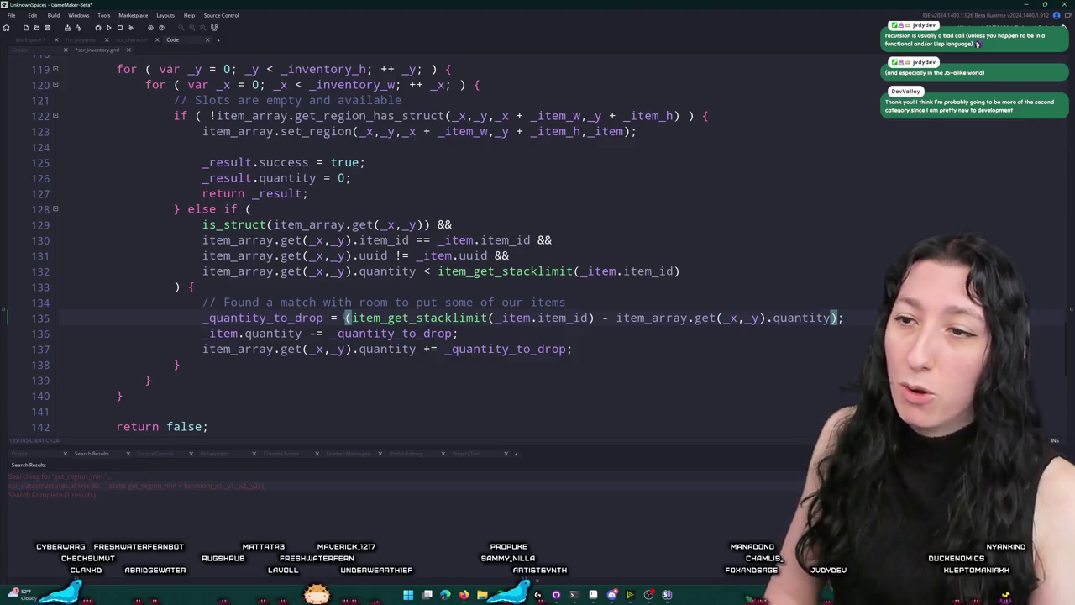
text(min)
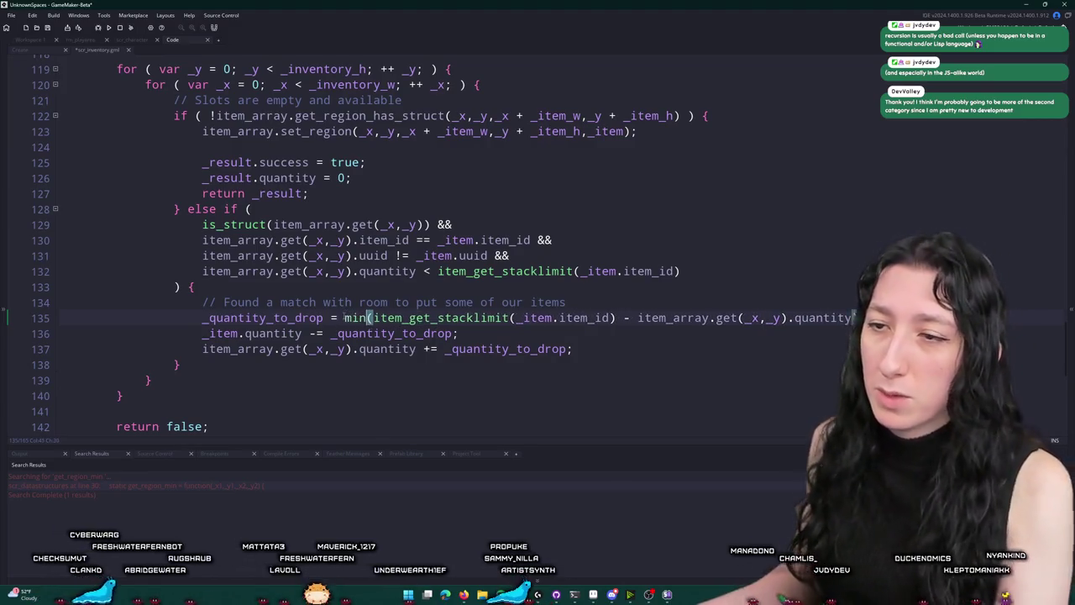
key(Escape)
key(End)
key(Left)
text())
key(Left)
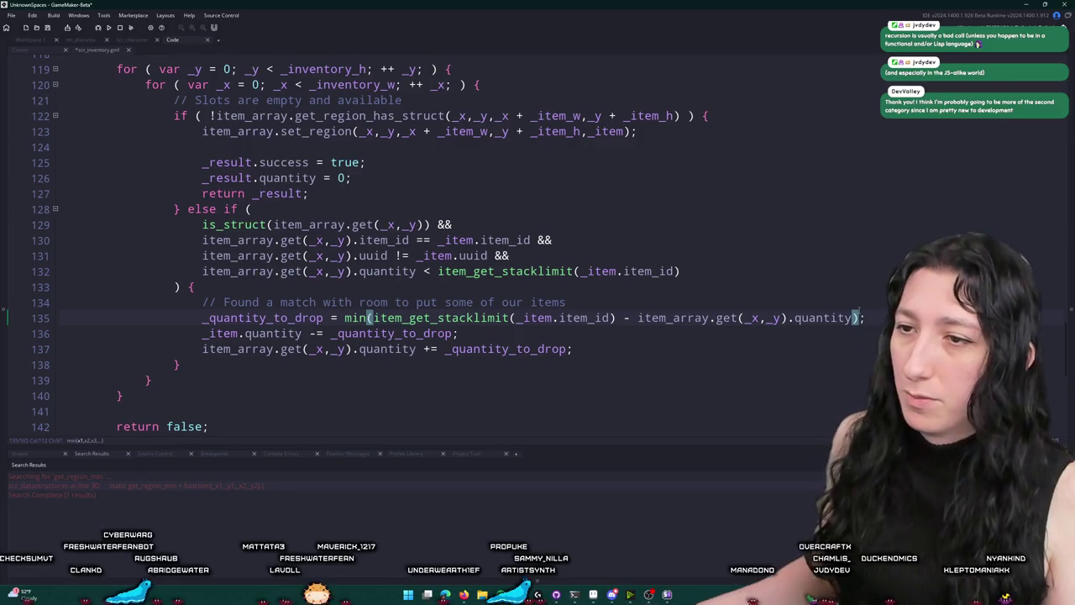
text(,)
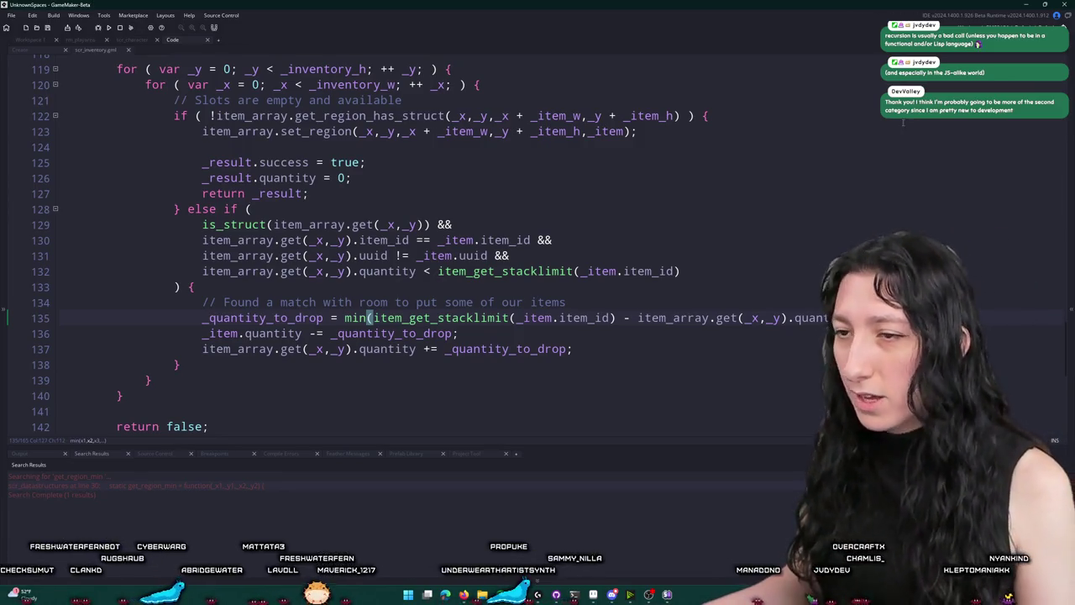
text(_item.quantity)
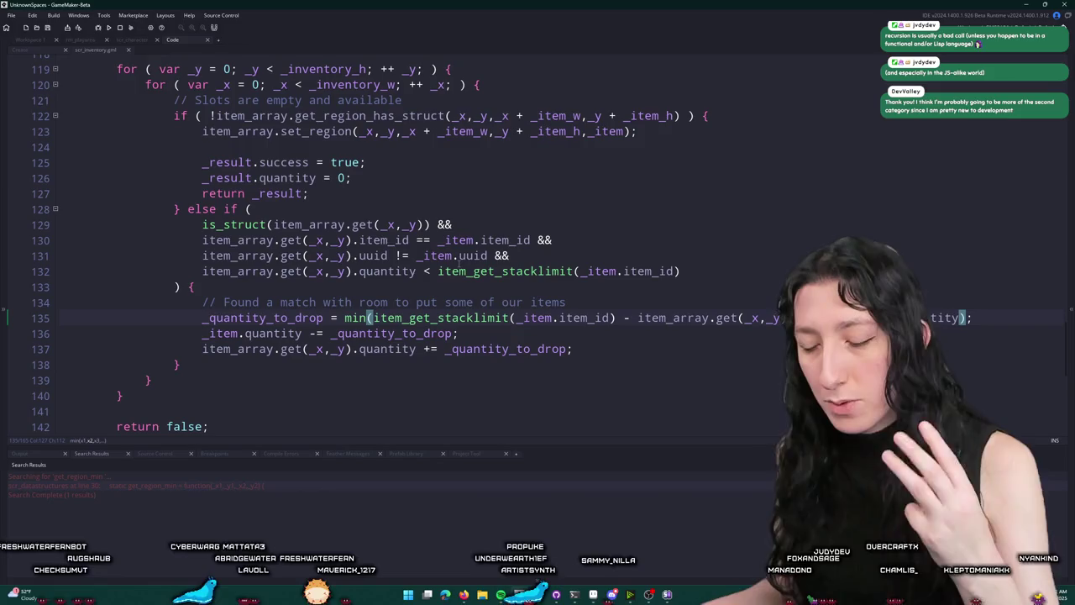
Review the min arguments and the quantity updates on lines 136–137
click(377, 318)
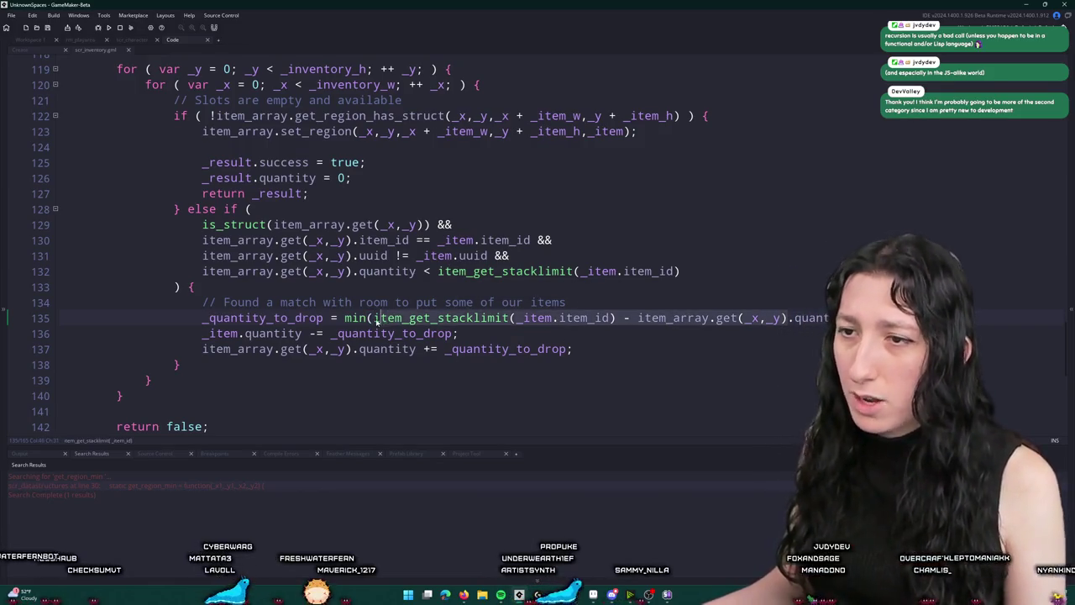
drag(377, 320, 788, 317)
click(788, 317)
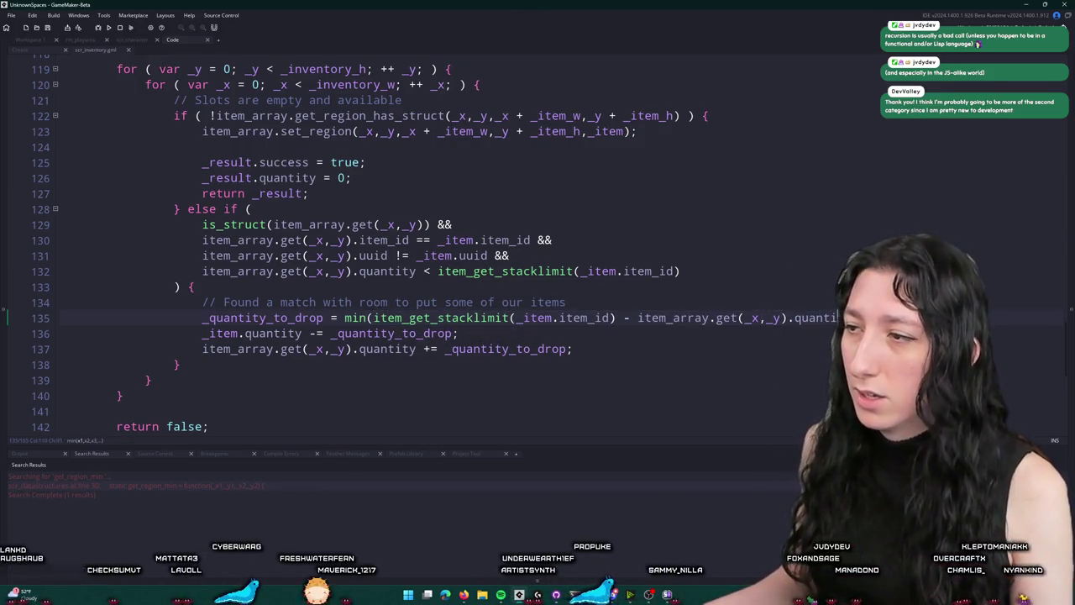
click(705, 331)
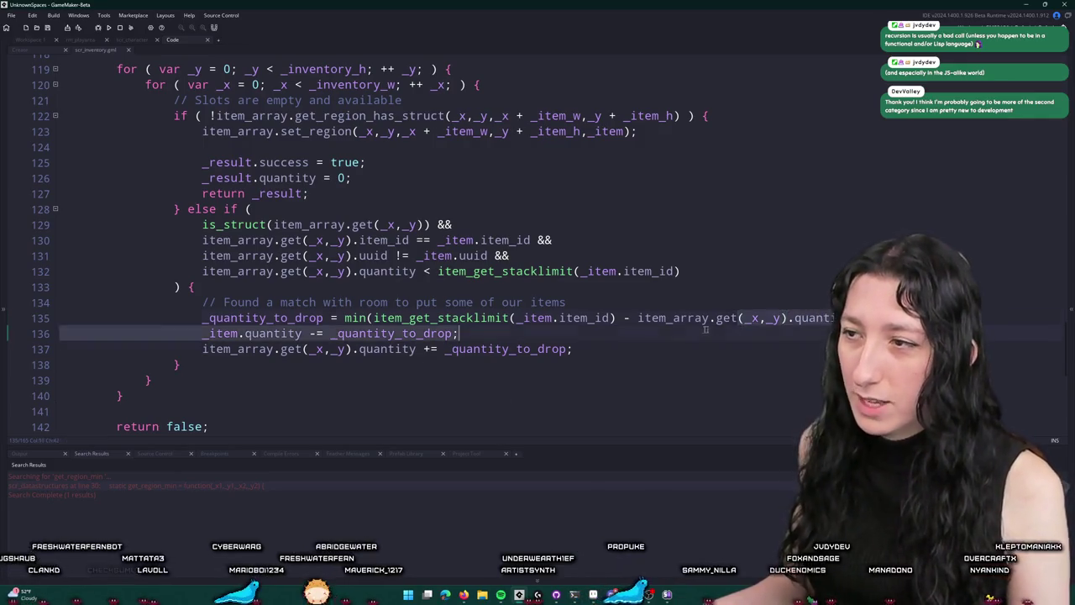
click(319, 336)
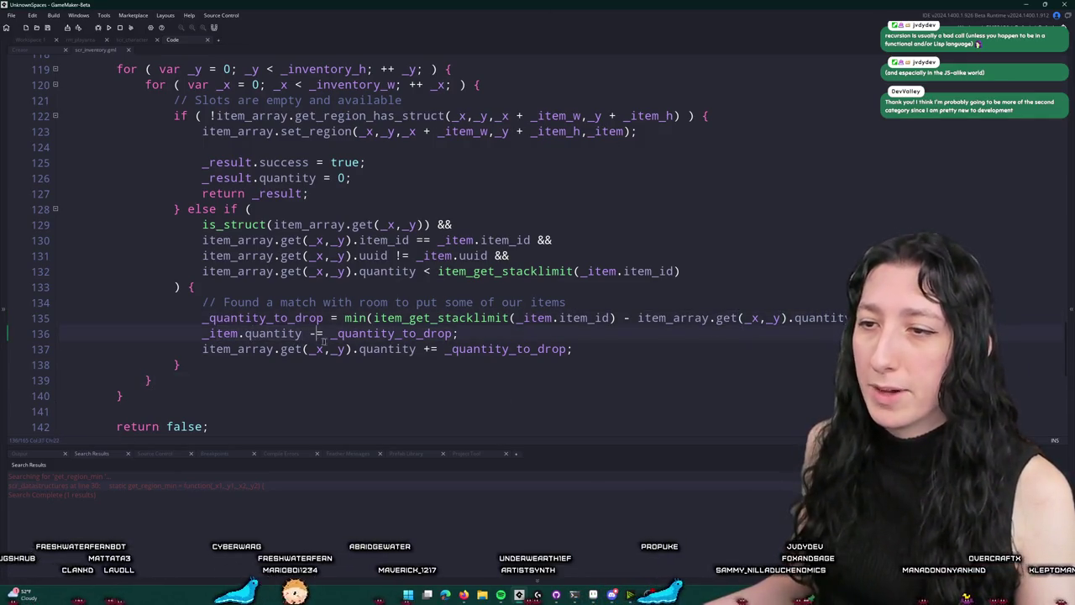
click(388, 348)
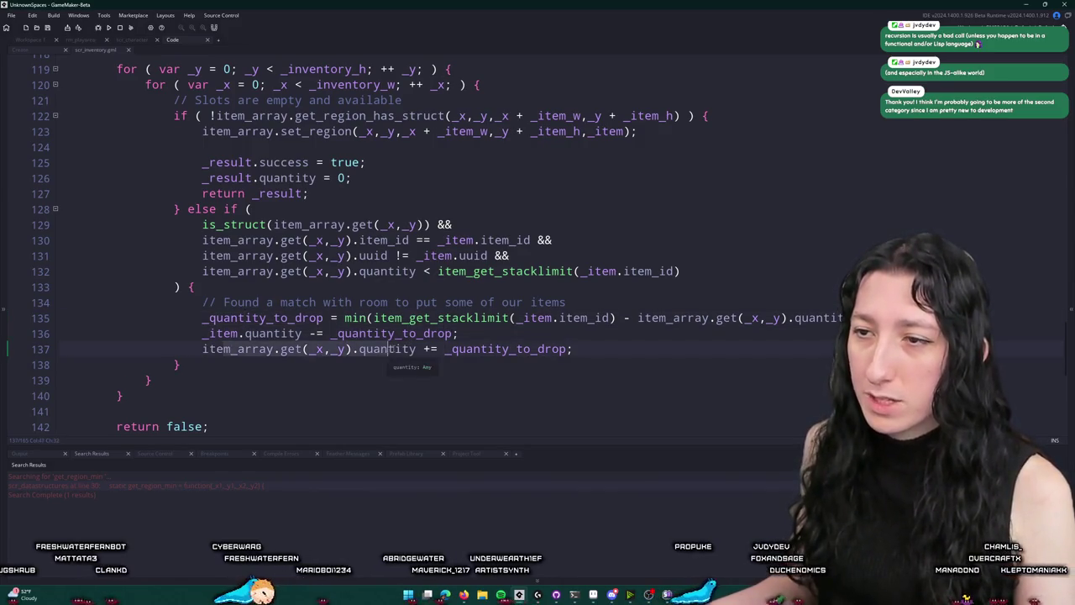
click(614, 346)
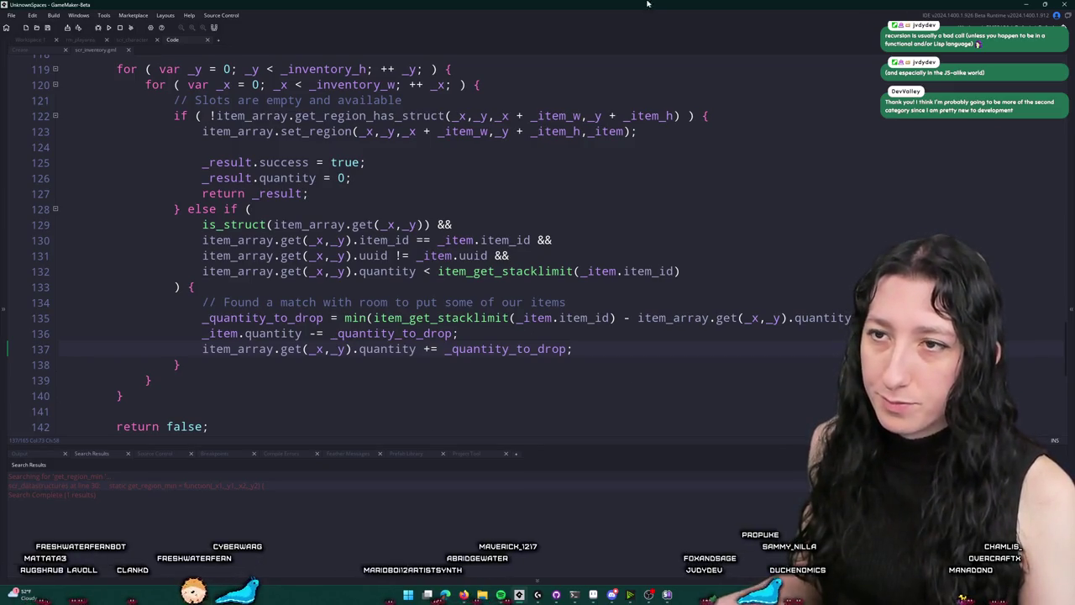
Add an _item.quantity <= 0 check after line 137 that sets _result.success = true
key(Return)
key(Return)
text(if ()
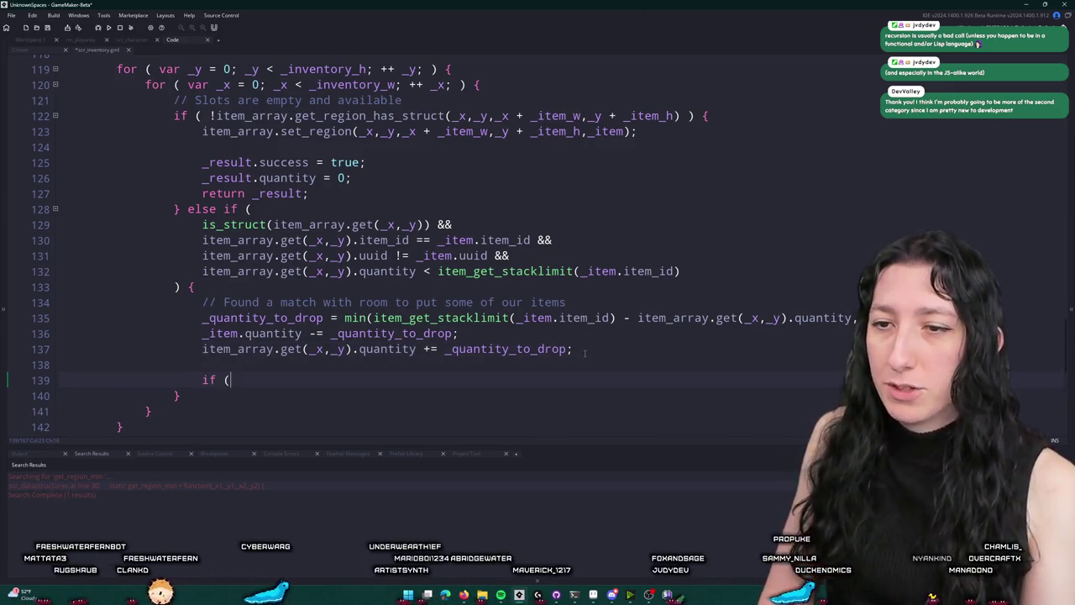
text( _item.quantity <= 0 ) {)
text(return _result;)
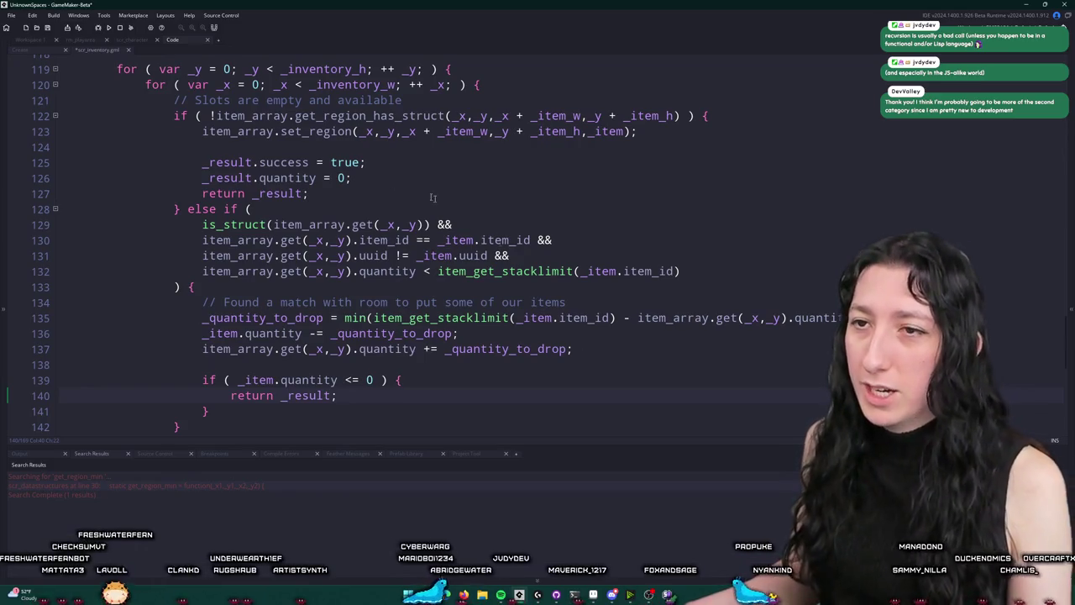
click(222, 177)
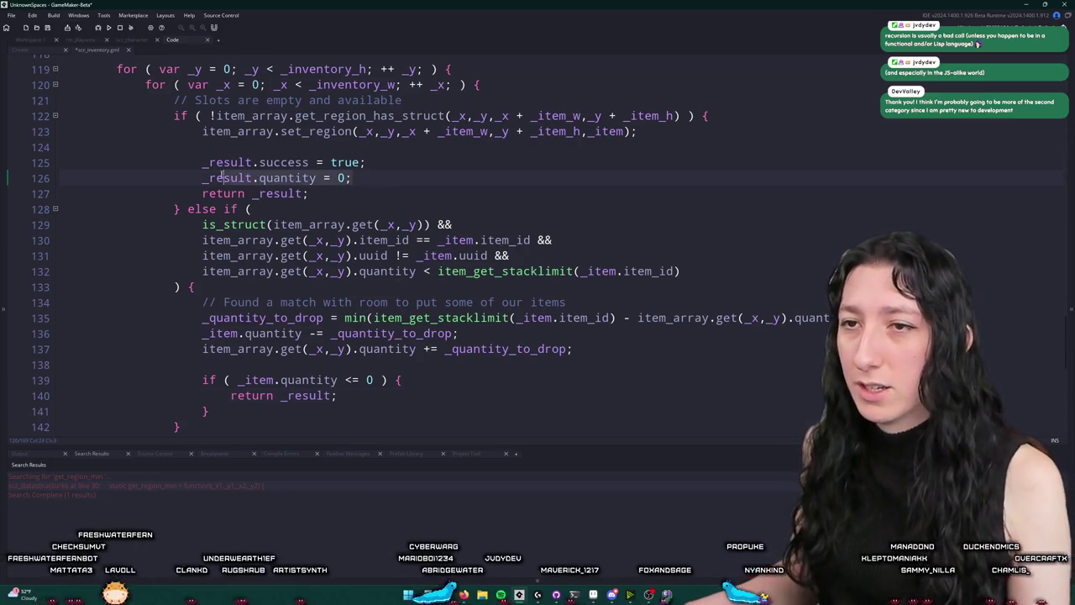
click(200, 163)
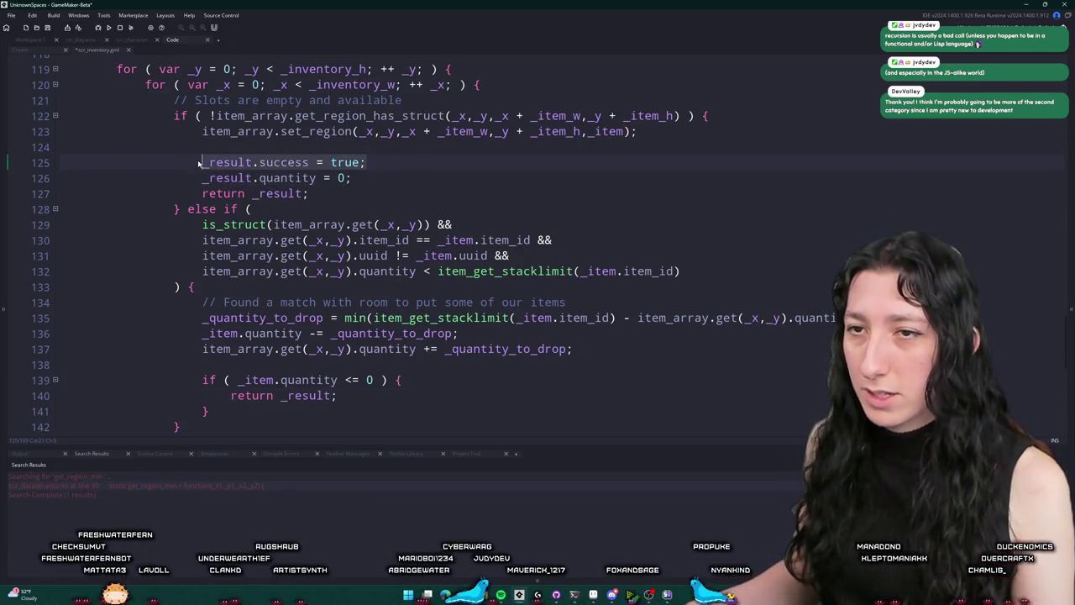
key(ctrl+c)
click(426, 382)
key(Return)
key(ctrl+v)
Scroll through place_item to review the code below the new quantity check
scroll(432, 375, down, 2)
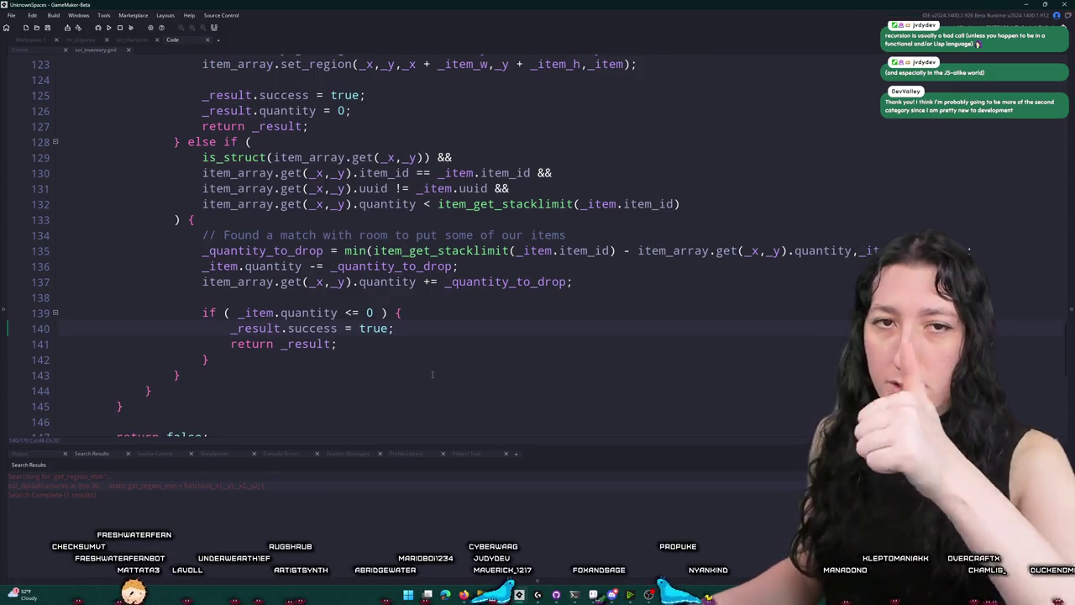
scroll(433, 375, down, 2)
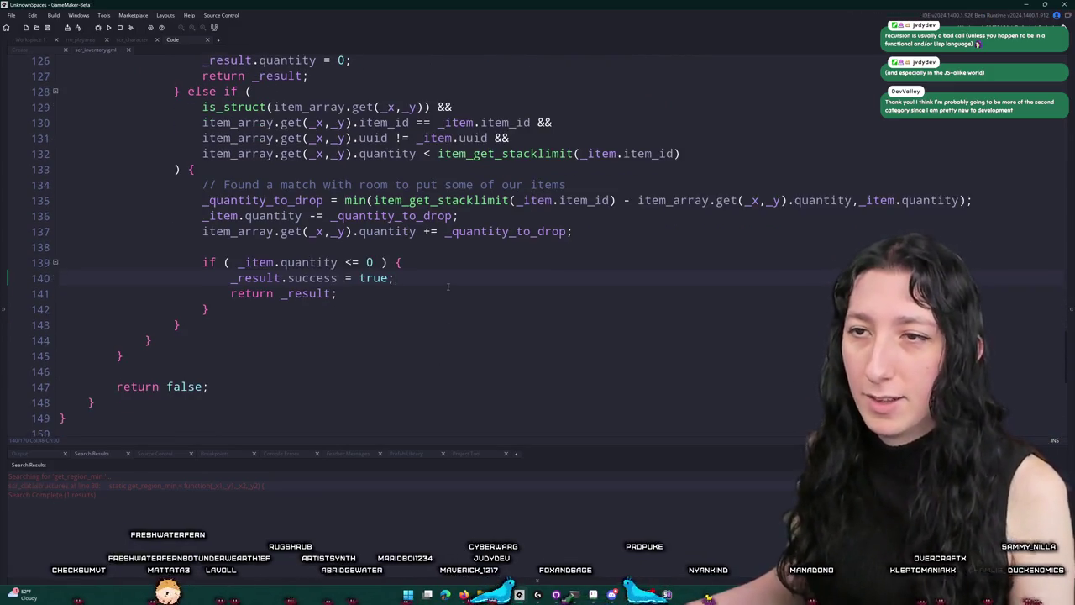
scroll(433, 374, up, 4)
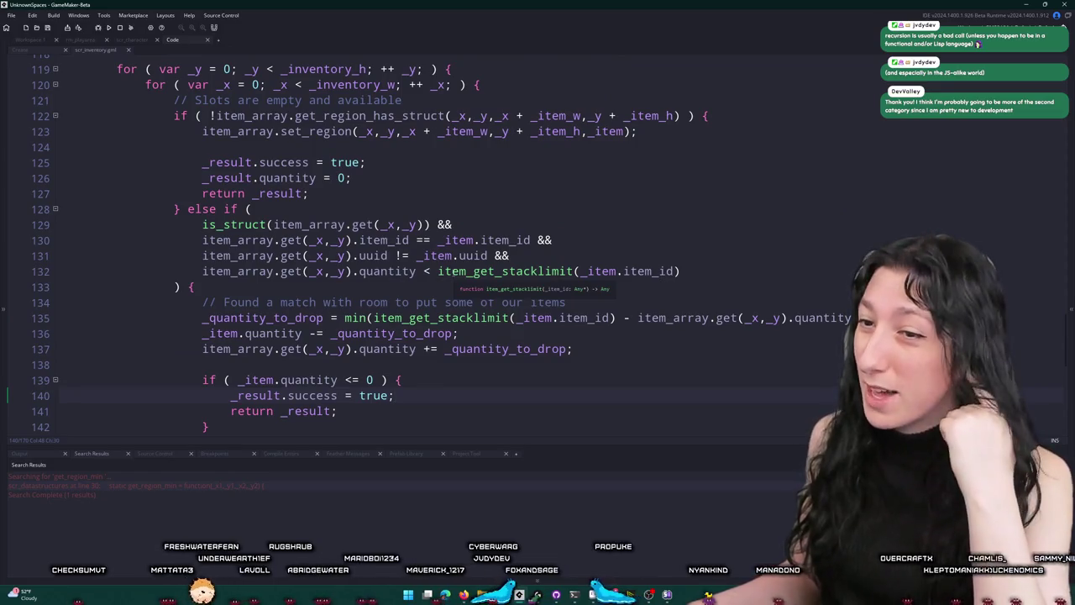
scroll(453, 283, down, 2)
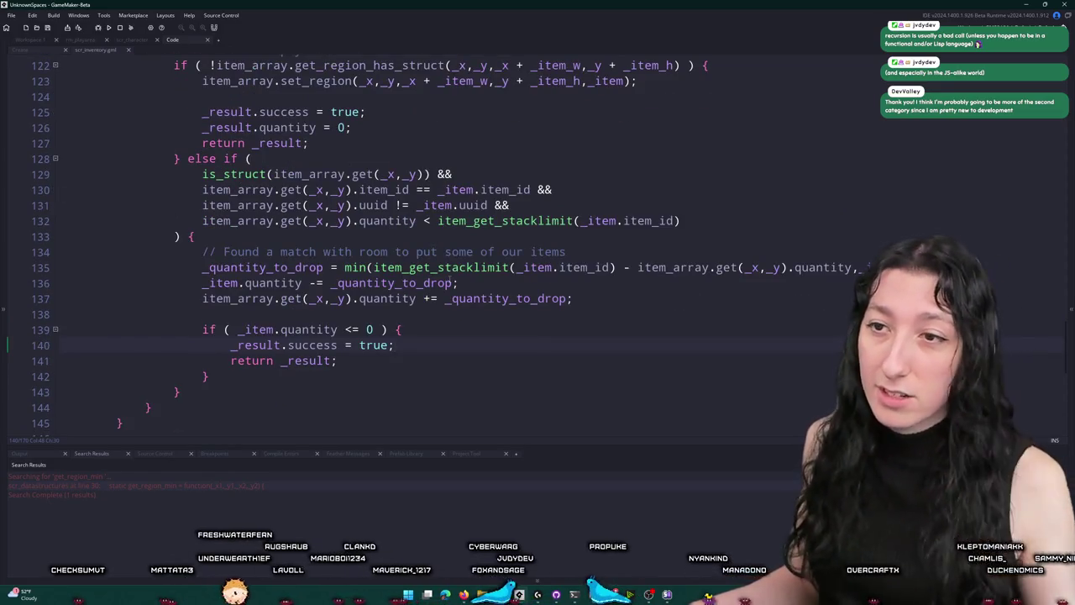
scroll(451, 283, up, 2)
scroll(263, 220, down, 3)
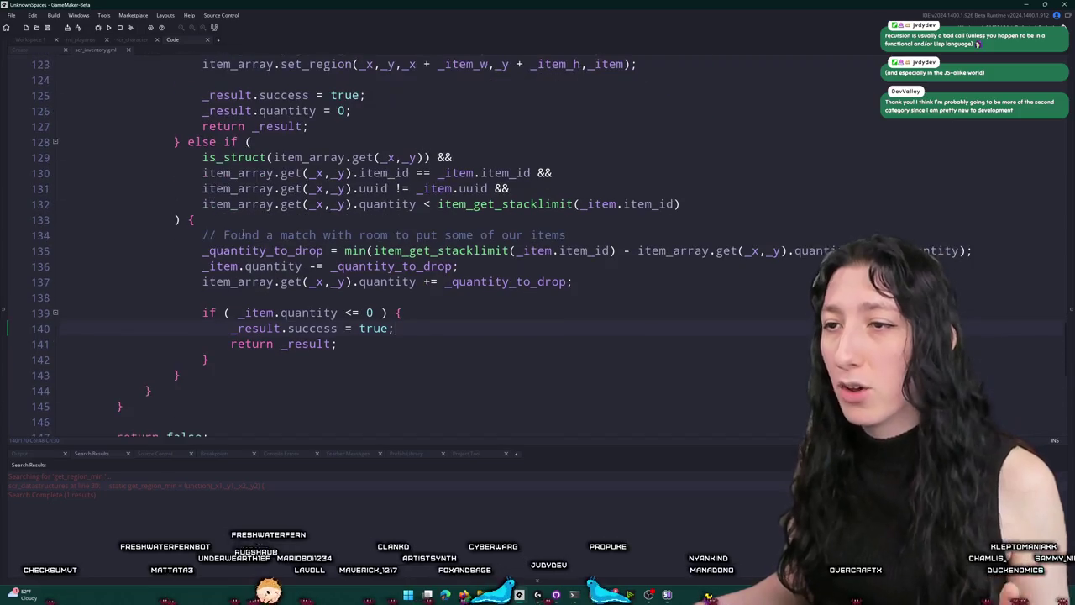
scroll(476, 315, down, 3)
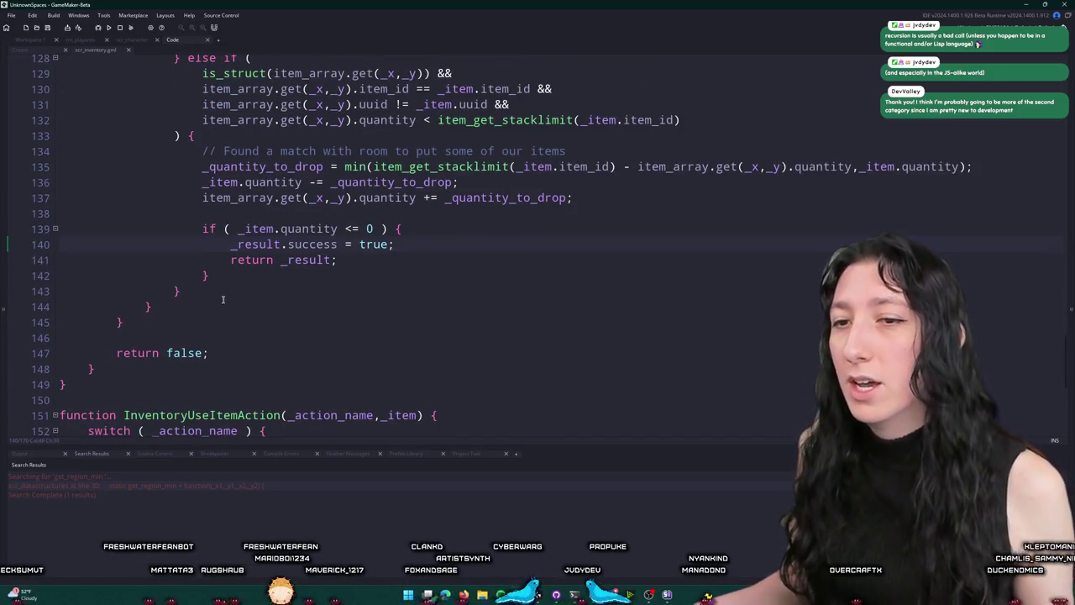
Replace the function's final return false with return _result
double_click(297, 260)
key(ctrl+c)
double_click(183, 352)
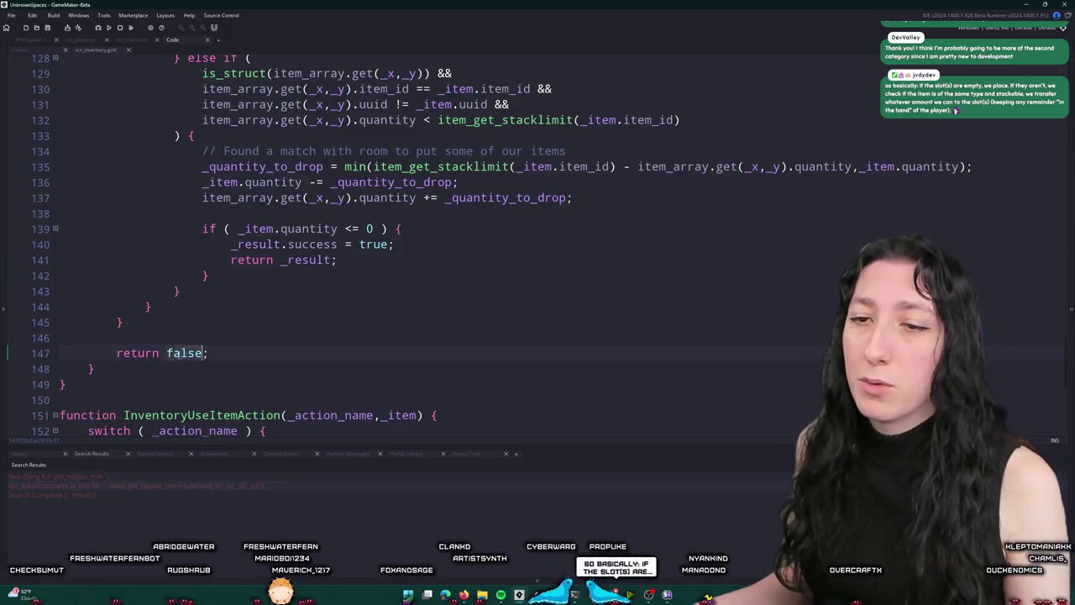
key(ctrl+v)
scroll(184, 342, up, 3)
scroll(183, 341, up, 5)
scroll(359, 259, down, 5)
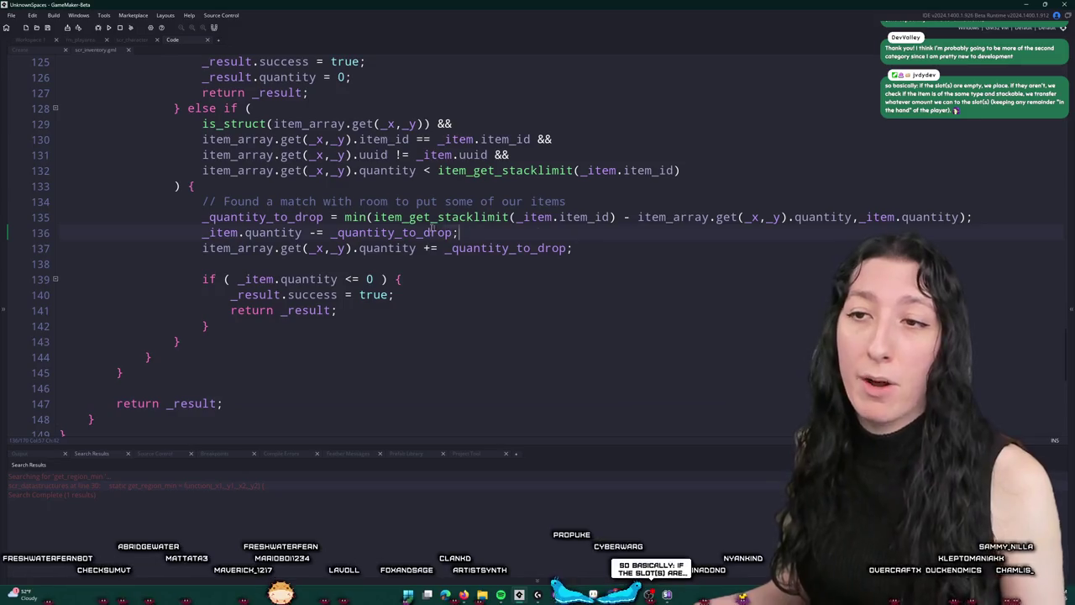
scroll(229, 388, down, 3)
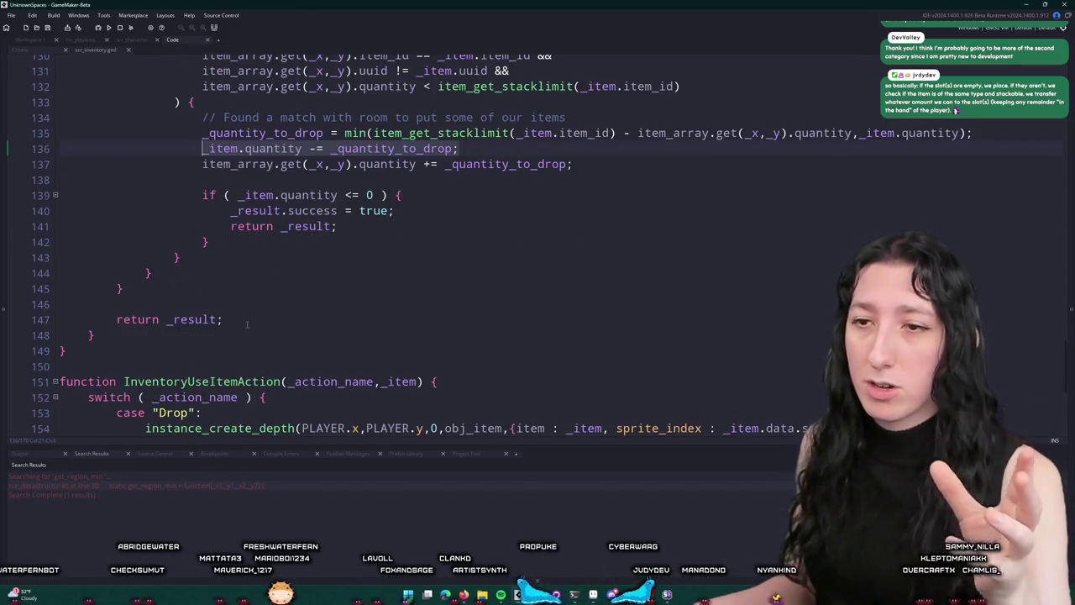
mouse_move(247, 324)
mouse_down()
mouse_move(73, 333)
mouse_move(108, 317)
mouse_up()
scroll(363, 357, up, 5)
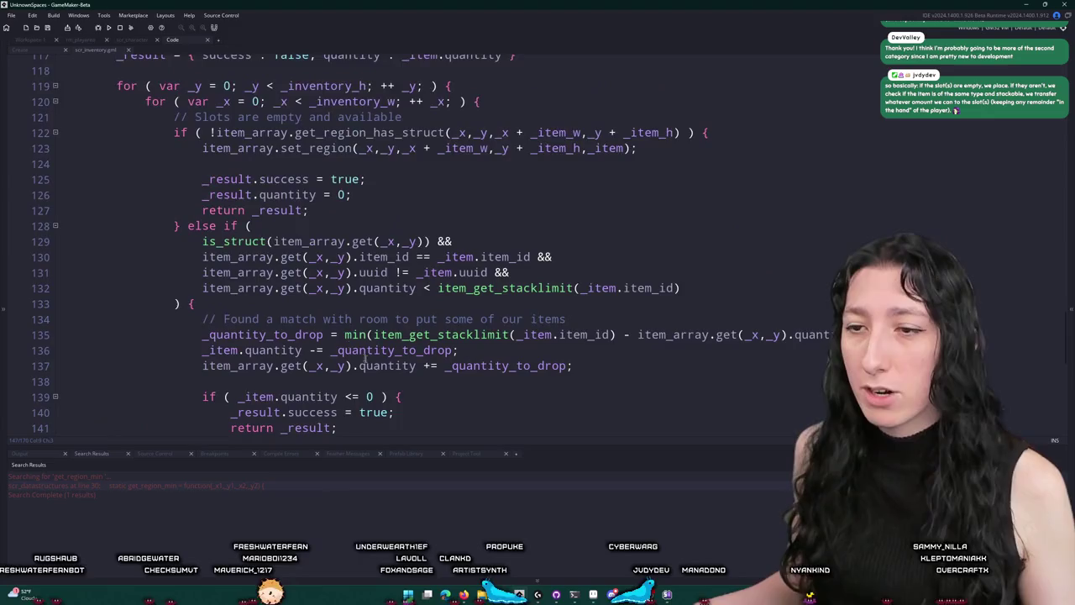
scroll(366, 357, down, 1)
scroll(363, 108, up, 3)
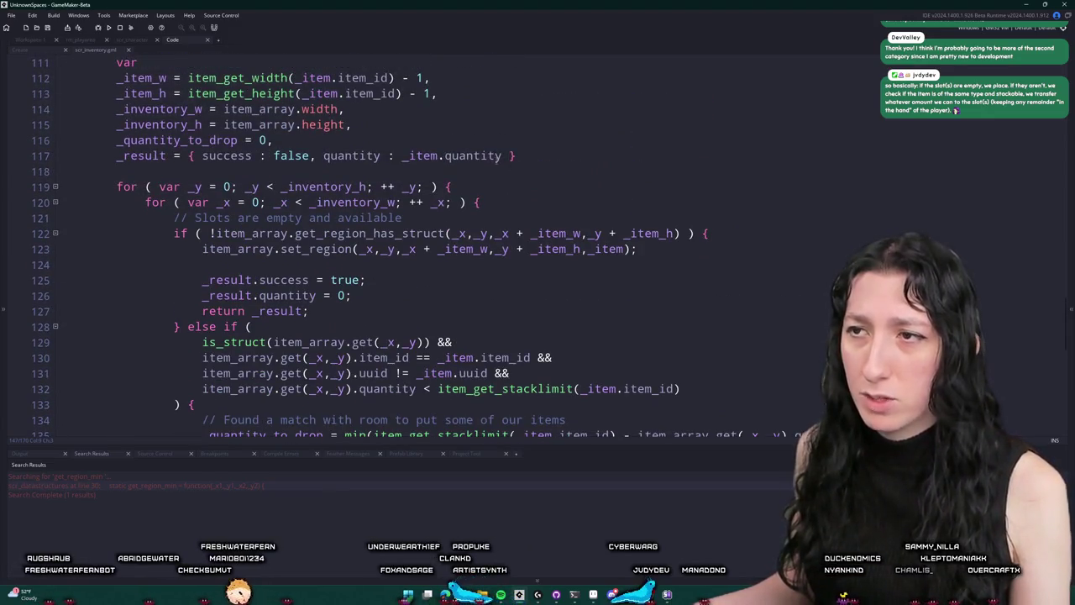
Insert _result.quantity = _item.quantity above the final return
click(331, 156)
scroll(524, 271, down, 5)
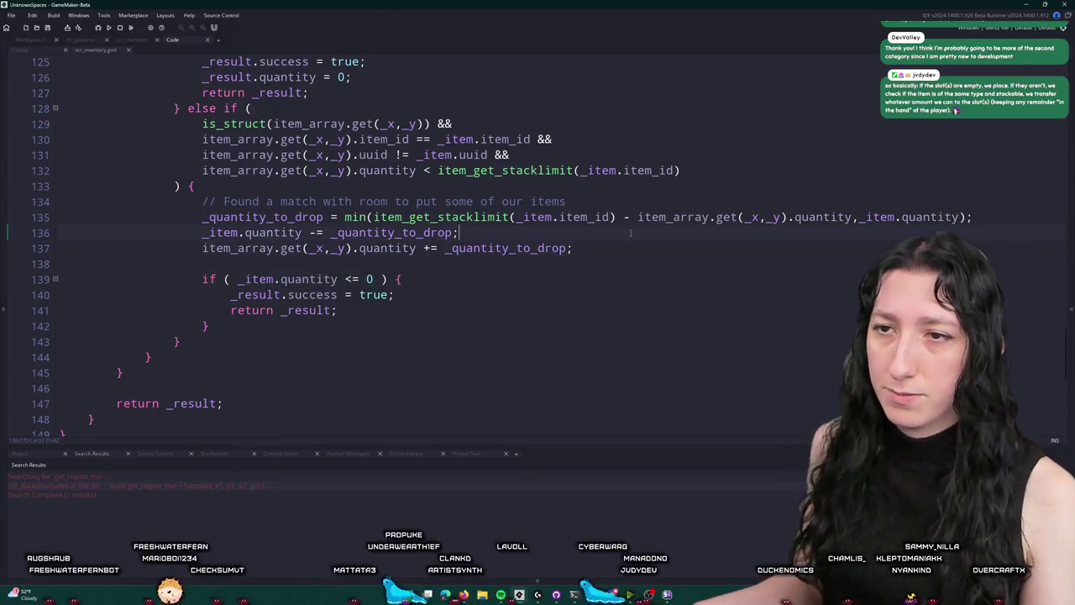
click(630, 233)
key(Return)
text(quantity)
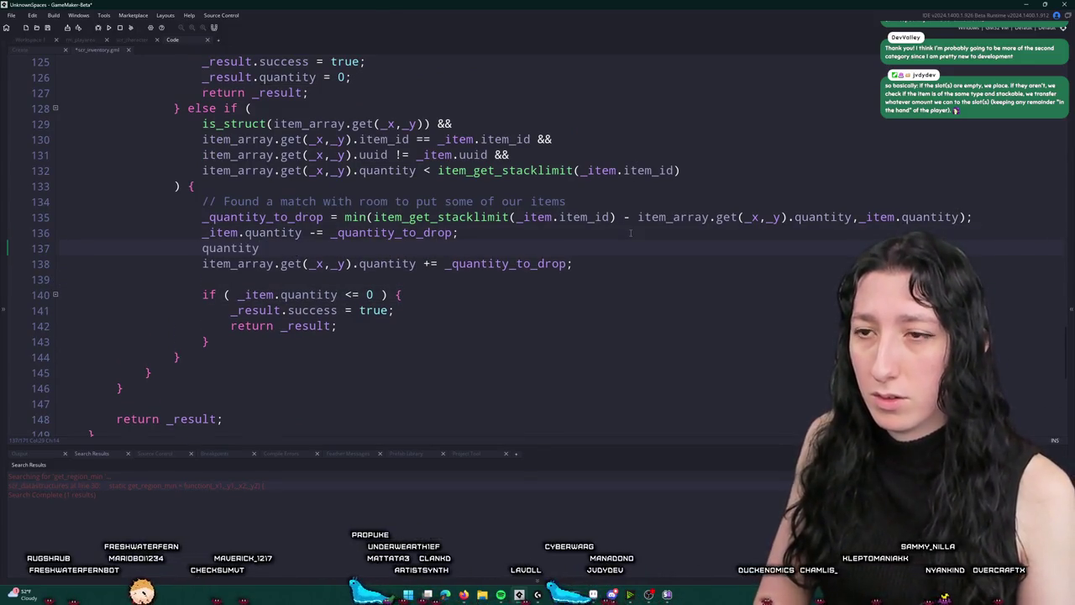
key(ctrl+BackSpace)
key(BackSpace)
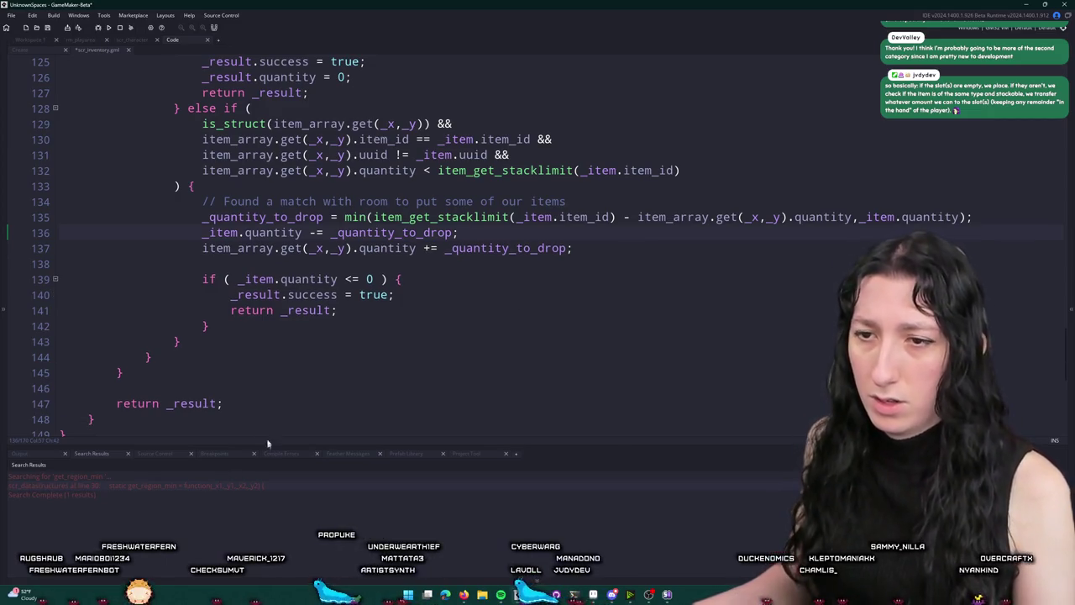
click(232, 388)
key(Return)
text(_result.quantity)
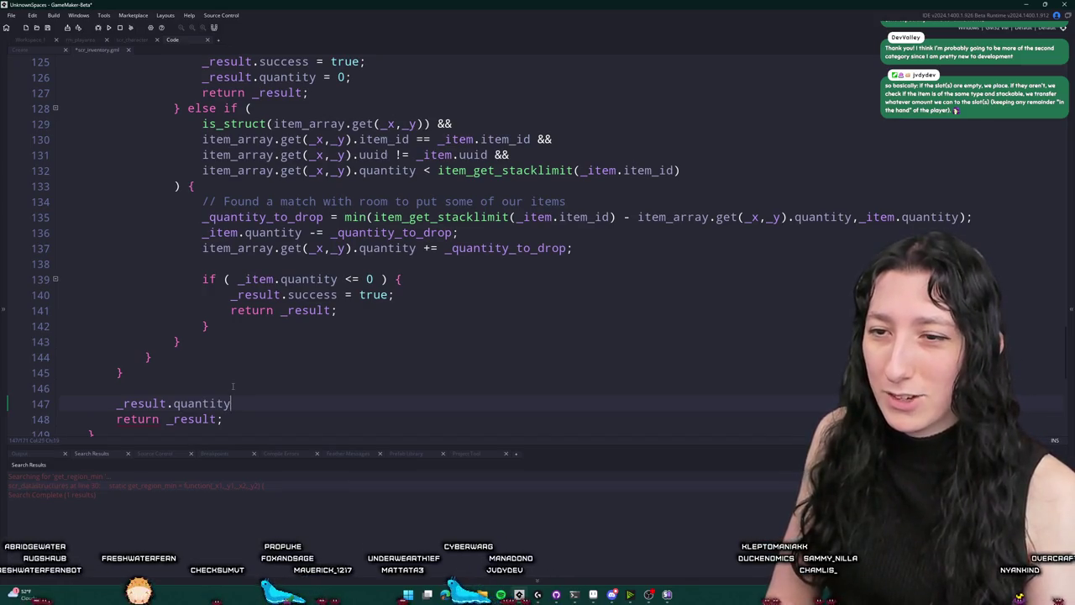
text( = _item.quantity;)
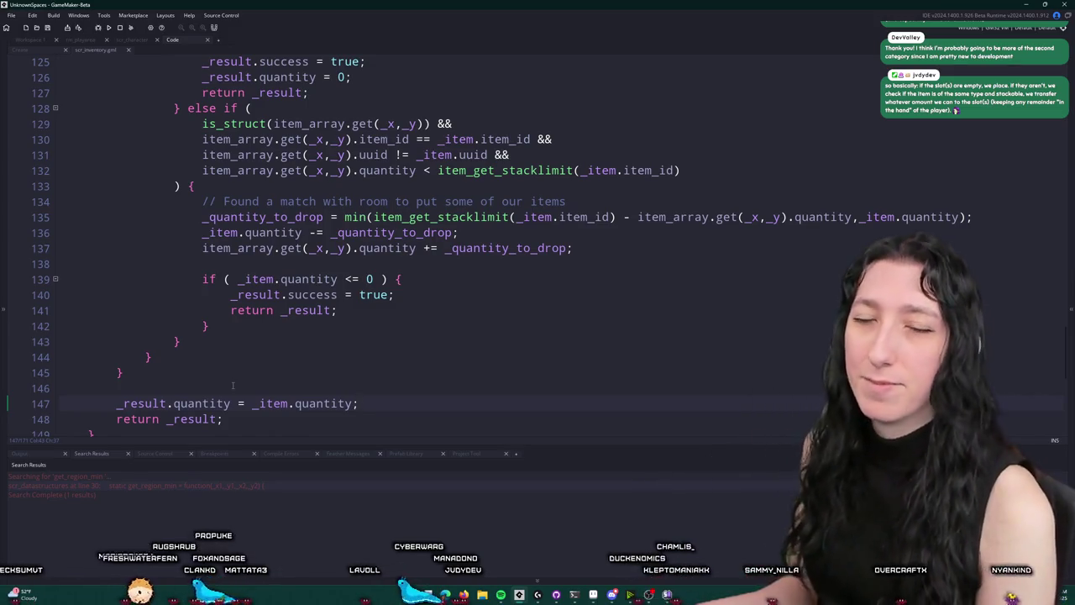
Scroll through place_item to check the success line and the final return
scroll(301, 315, up, 4)
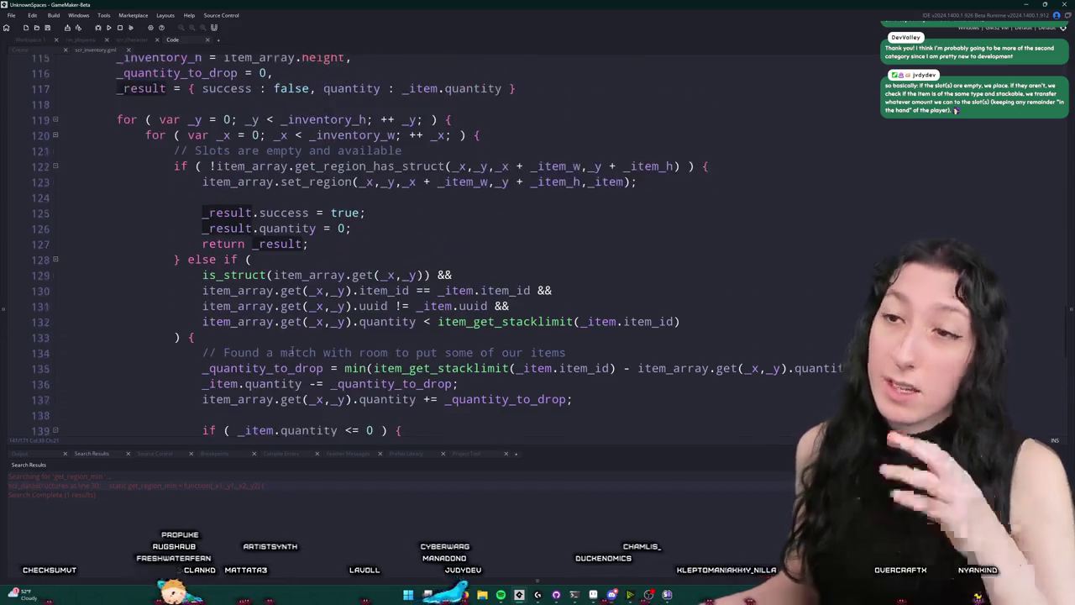
scroll(296, 361, up, 1)
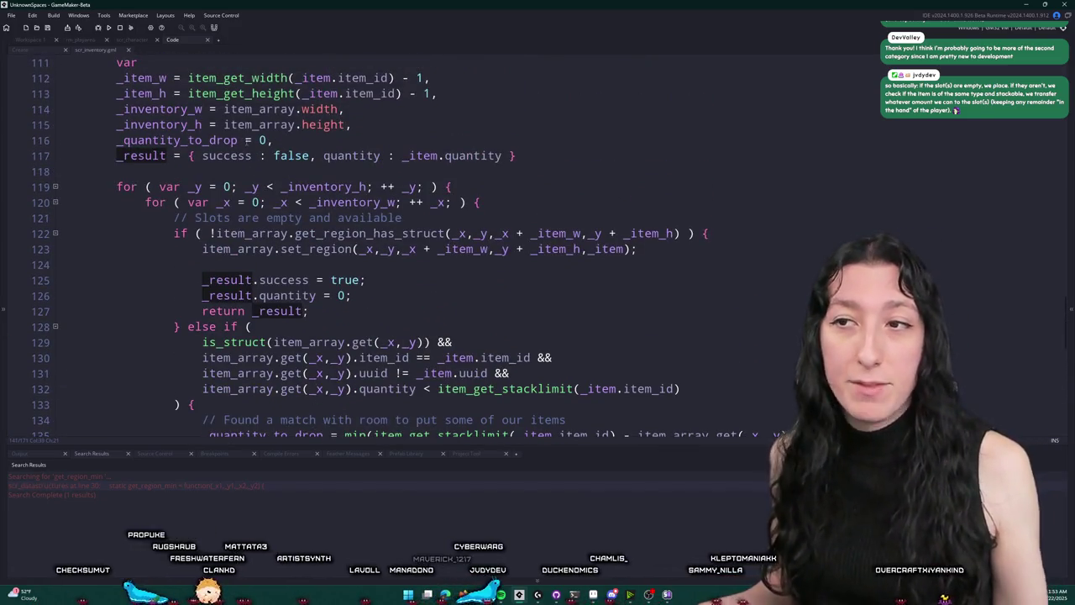
scroll(395, 220, down, 3)
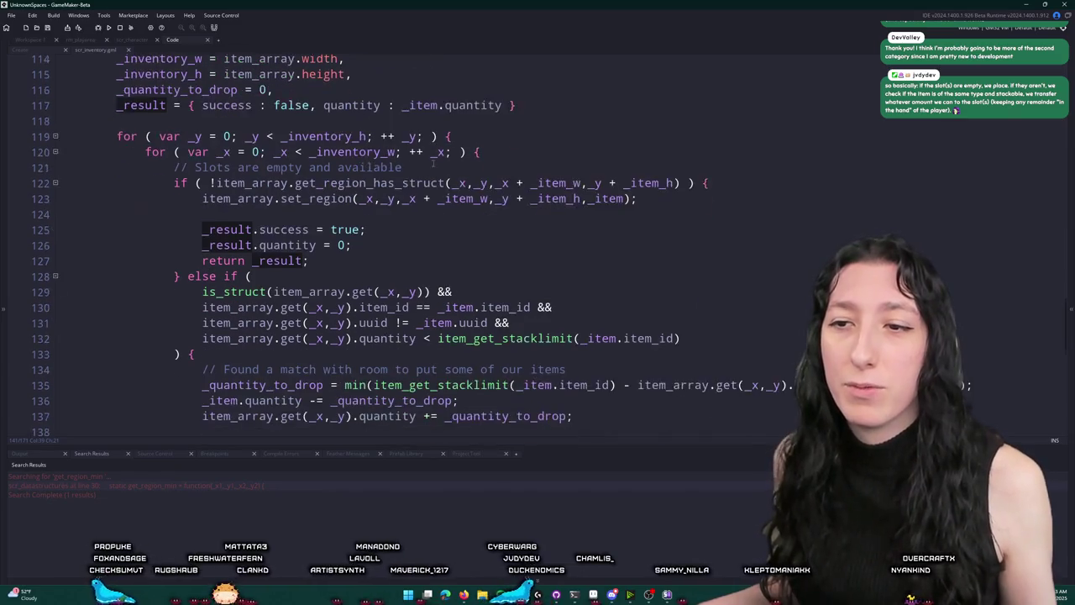
scroll(394, 216, down, 1)
click(496, 311)
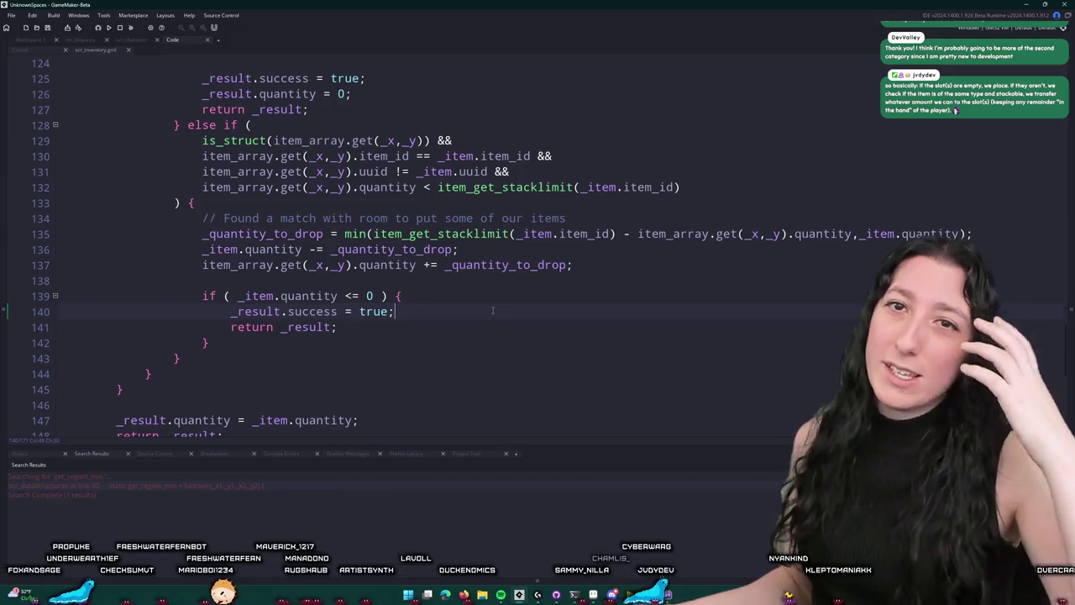
scroll(277, 223, down, 2)
scroll(206, 146, up, 10)
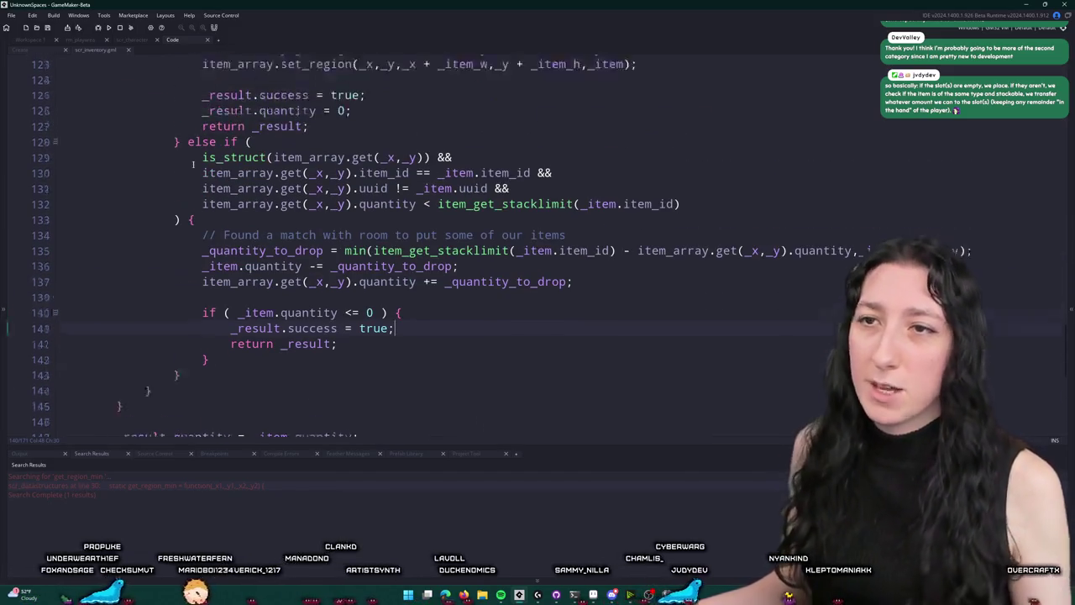
In the player's Create event, store the Backpack_Cloth placement in var _result
click(104, 53)
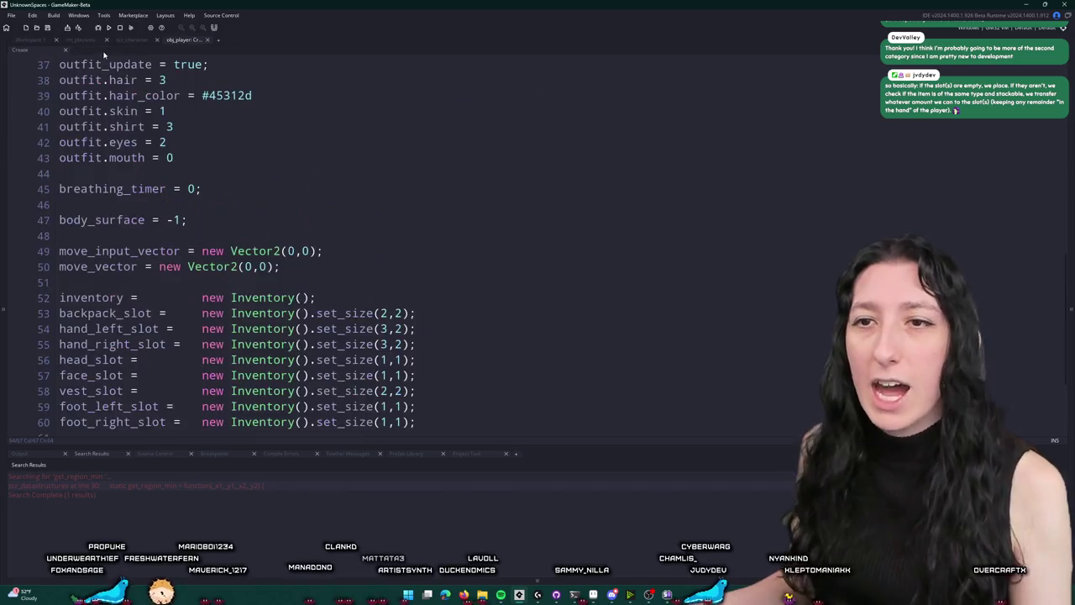
scroll(292, 263, down, 4)
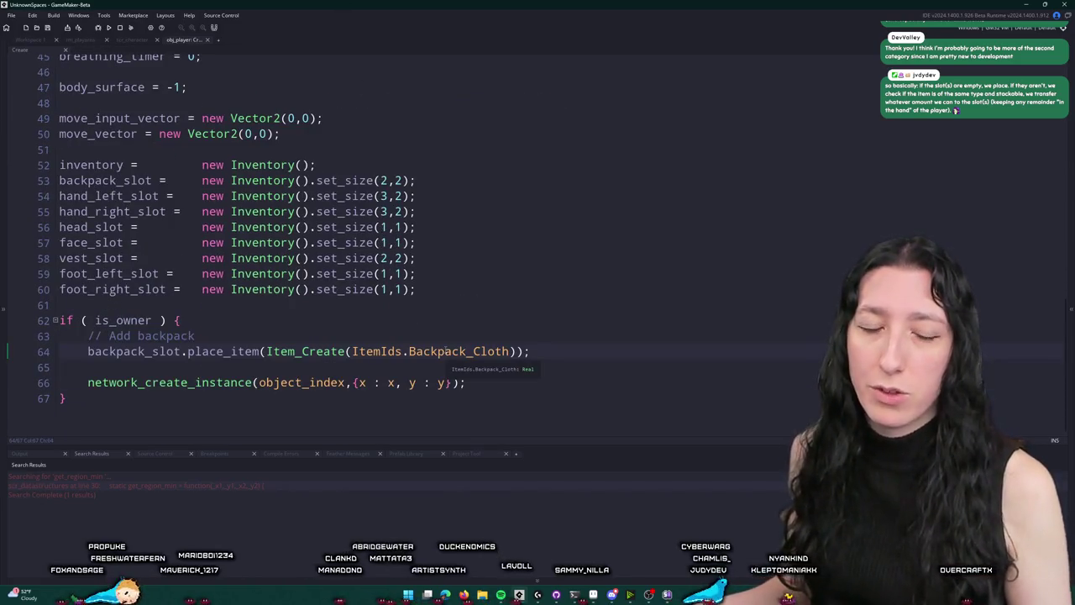
key(Return)
text(if ( back.)
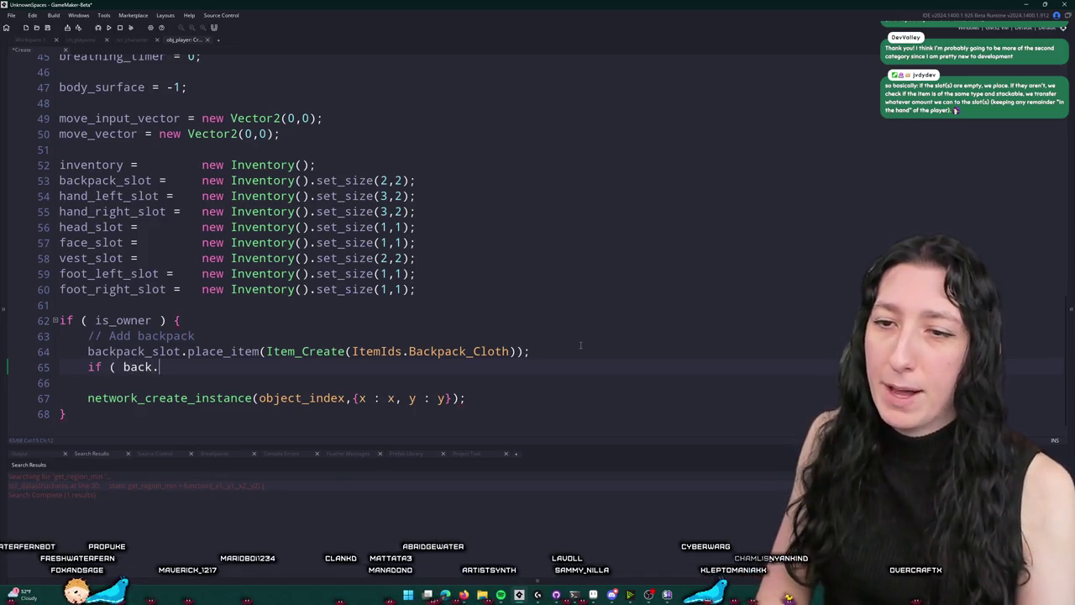
key(BackSpace)
text(pack_slot.)
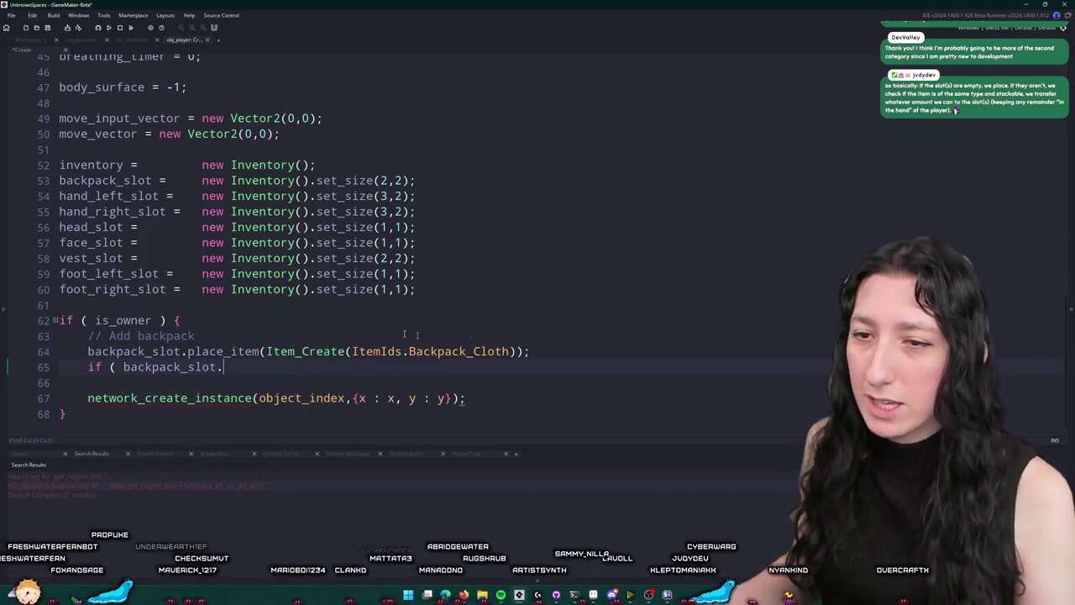
key(BackSpace)
key(BackSpace)
key(BackSpace)
click(87, 351)
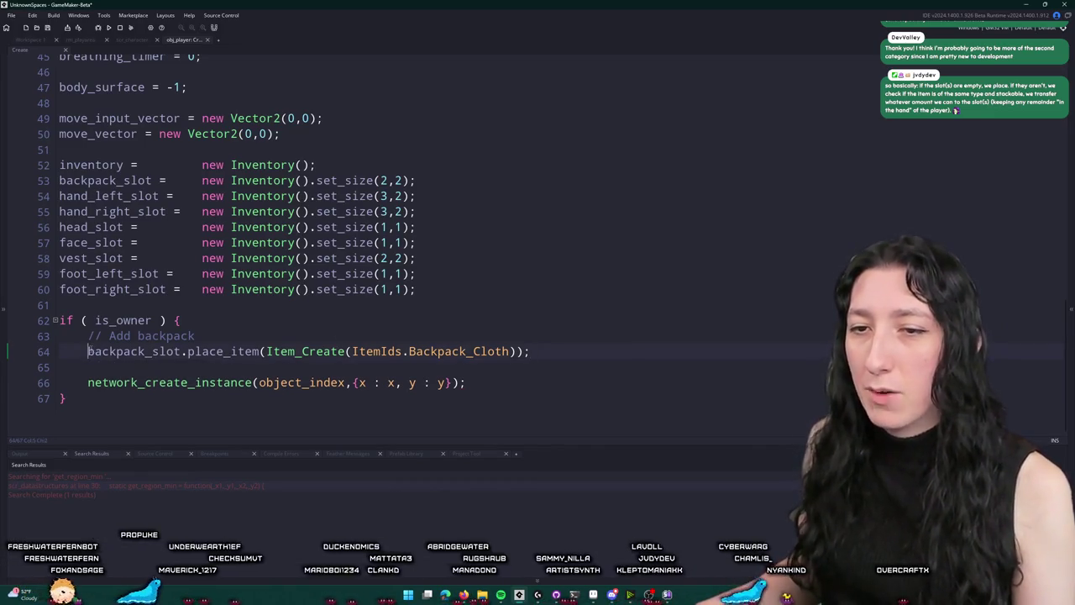
text(var _result =)
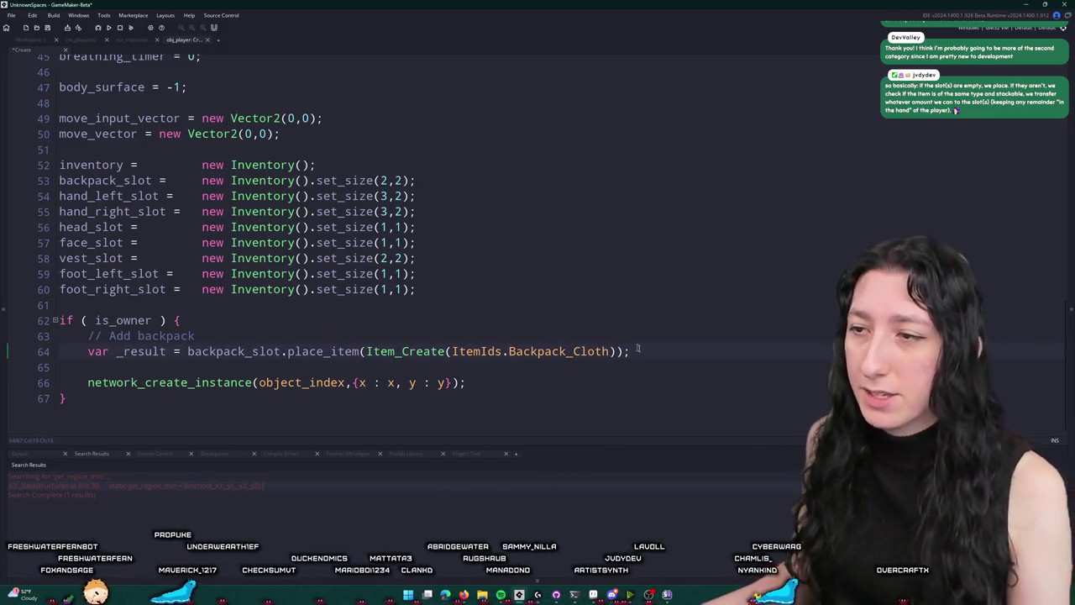
Draft an if ( !_result.success ) { create_container } failure check, then delete the whole block
key(Return)
text(if ( +_r)
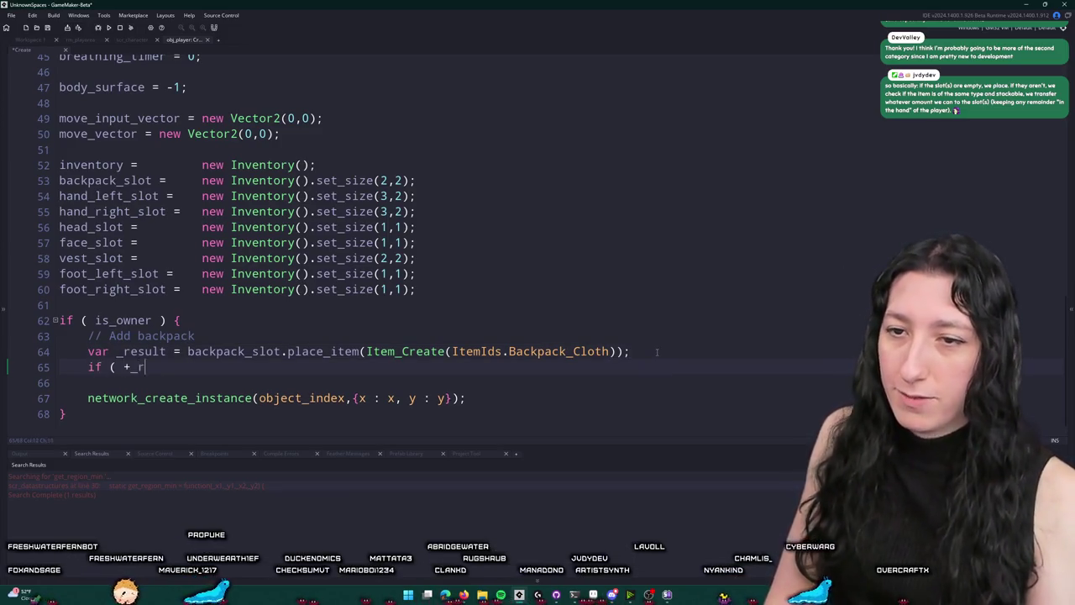
text(es)
key(BackSpace)
key(BackSpace)
key(BackSpace)
key(Escape)
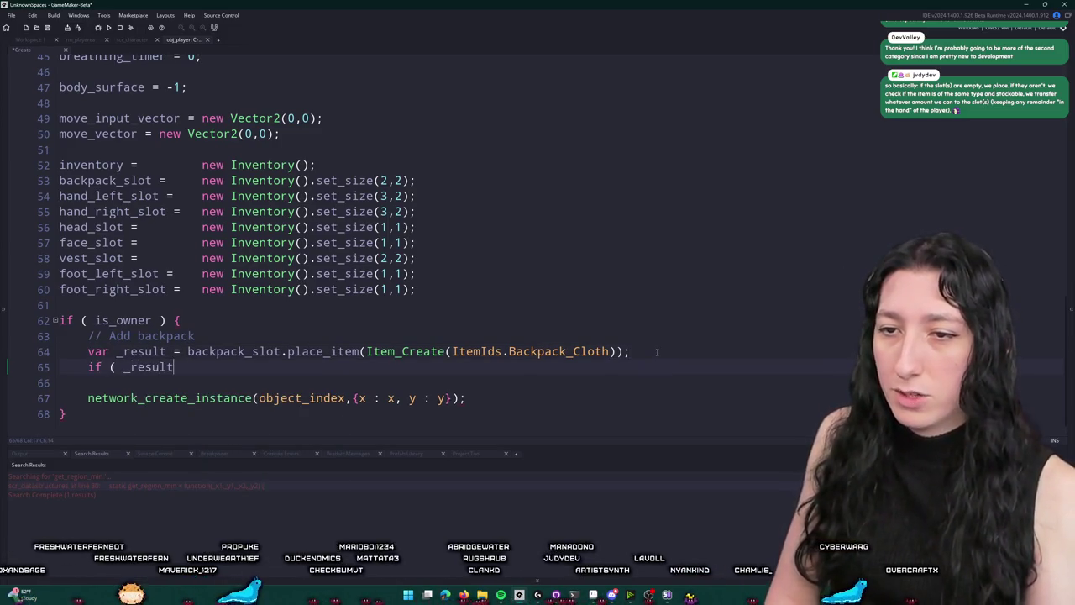
key(BackSpace)
text(.success)
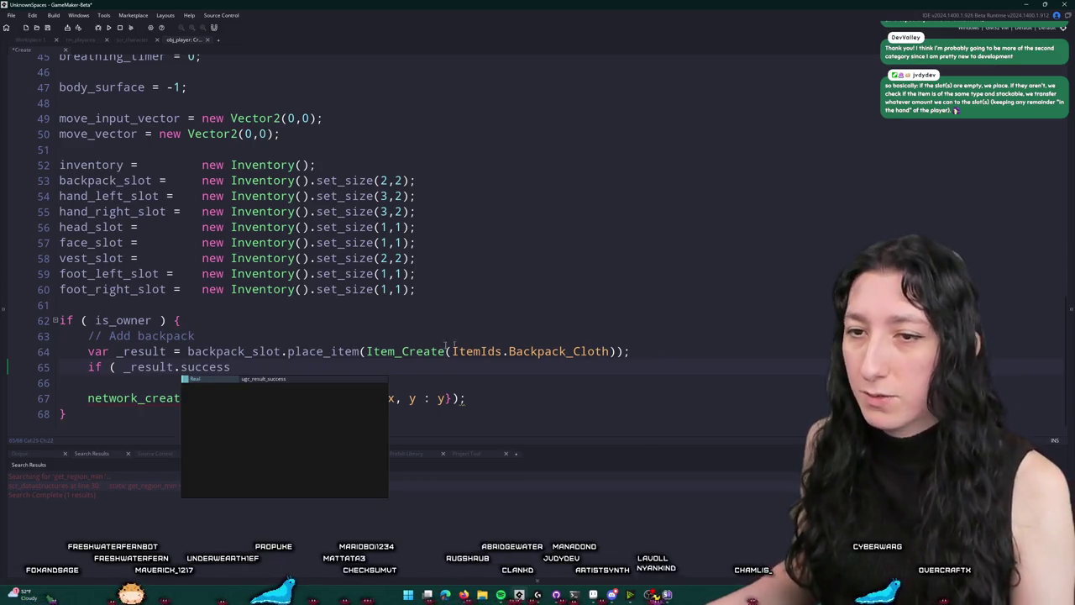
click(123, 367)
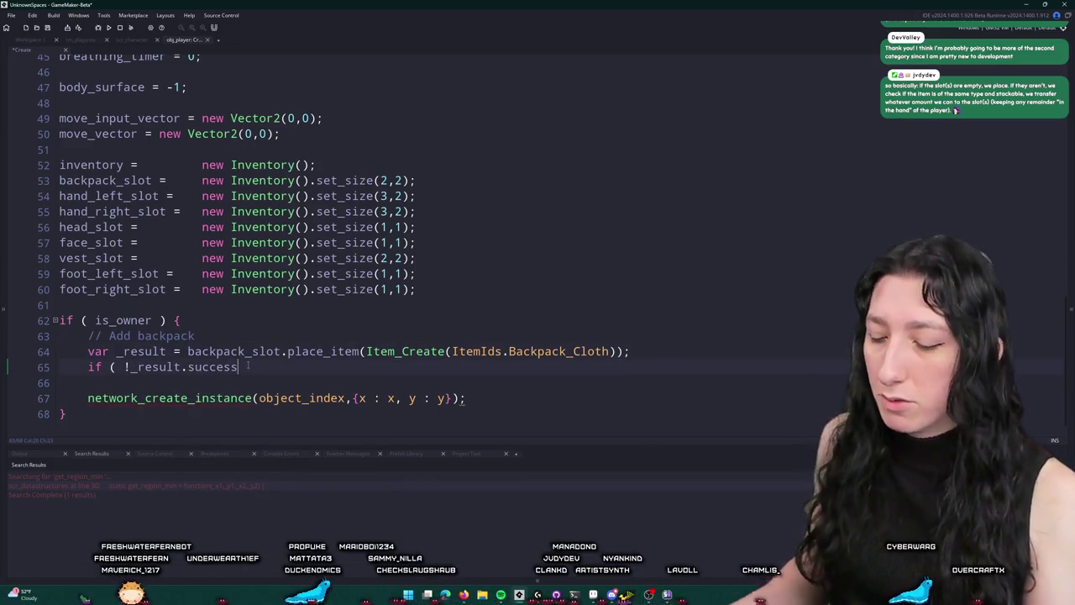
text({)
key(Return)
key(Return)
text(create_container)
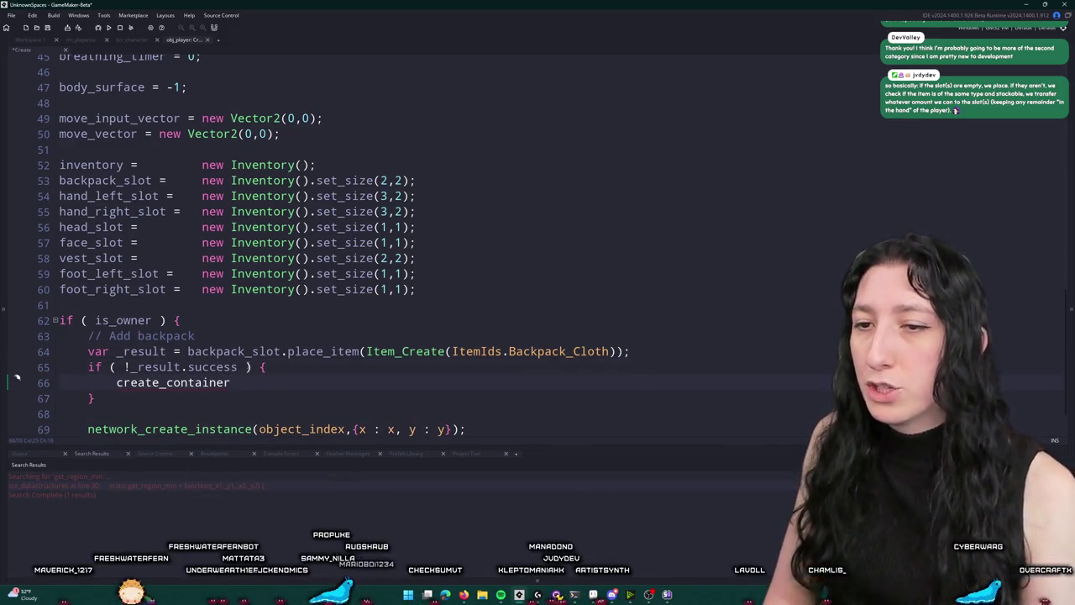
scroll(538, 244, down, 1)
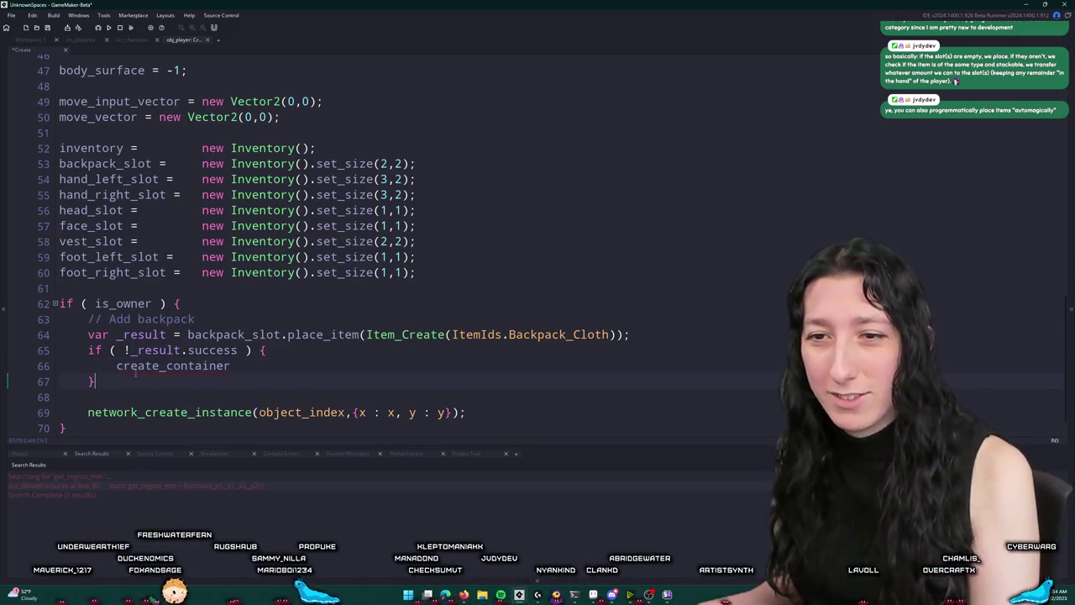
drag(135, 373, 60, 350)
key(BackSpace)
key(BackSpace)
Delete 'var _result = ' so line 64 calls backpack_slot.place_item directly
click(122, 351)
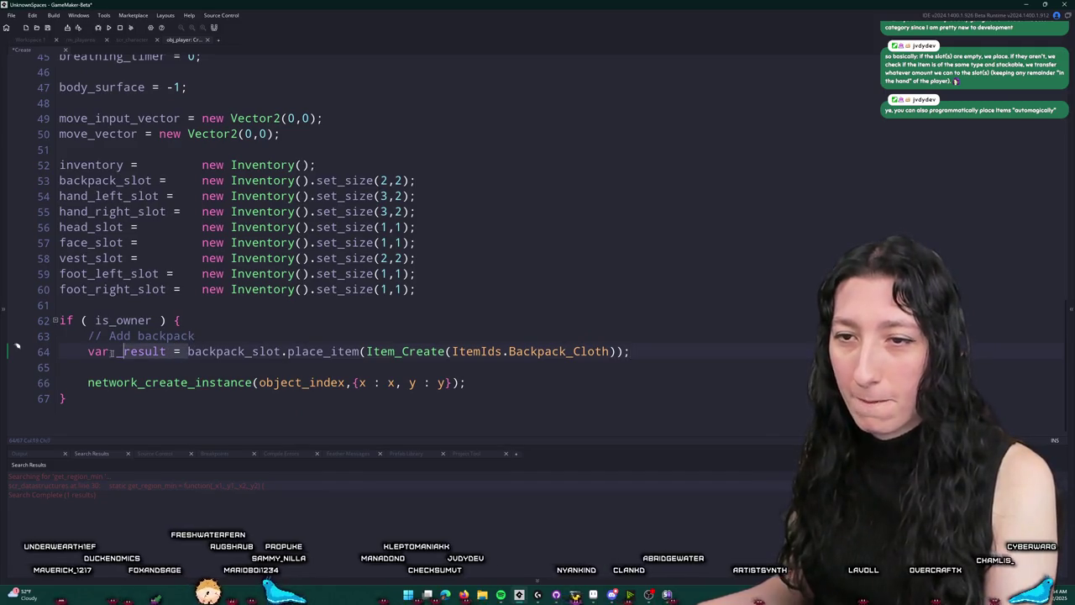
key(BackSpace)
click(550, 359)
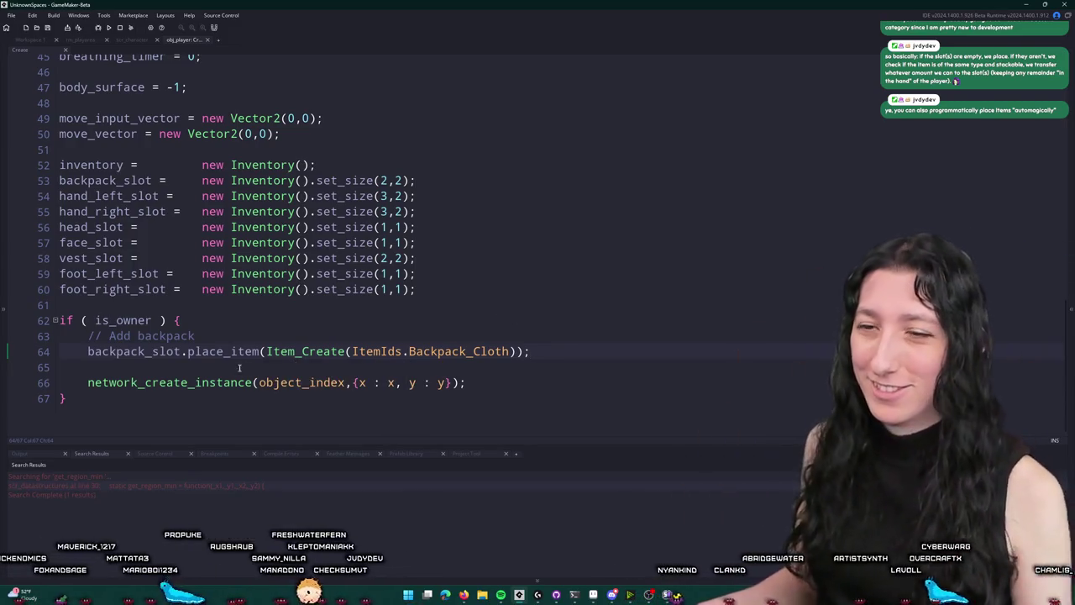
Review the scr_character script, then close its tab
click(144, 44)
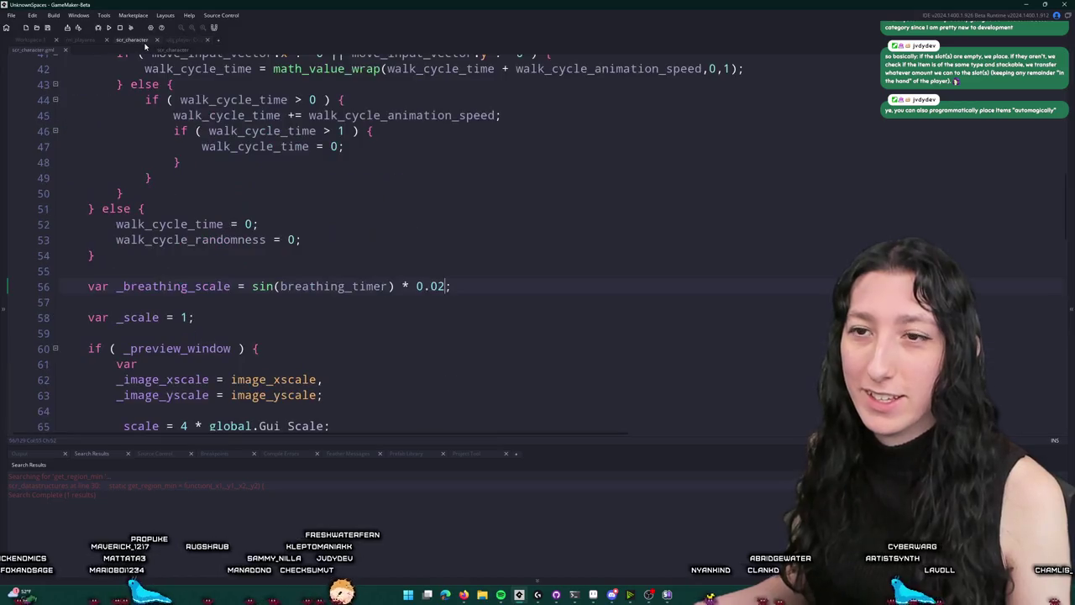
click(180, 40)
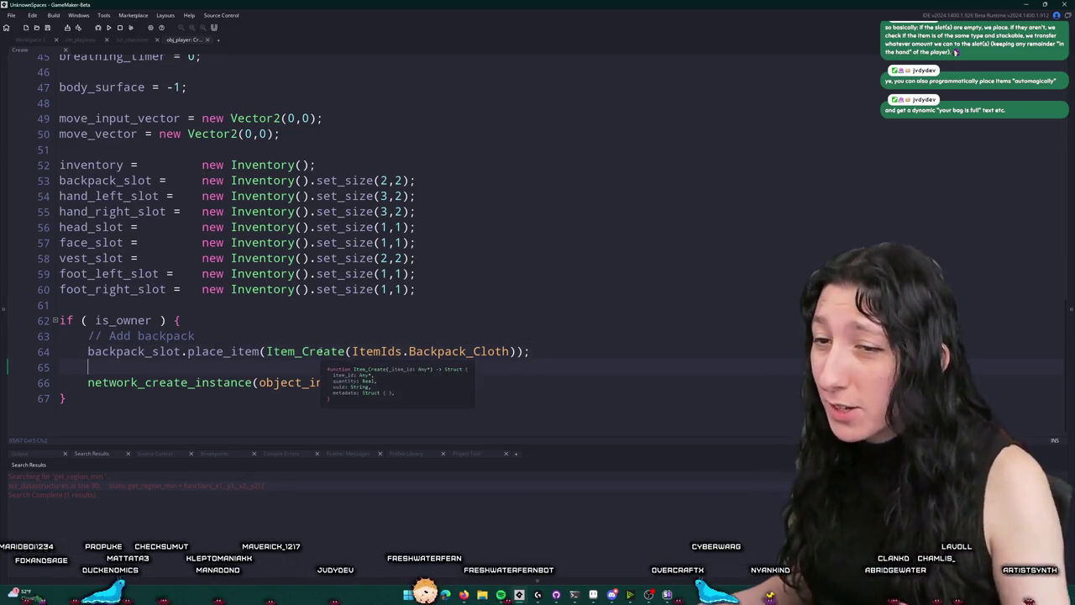
click(555, 364)
key(Up)
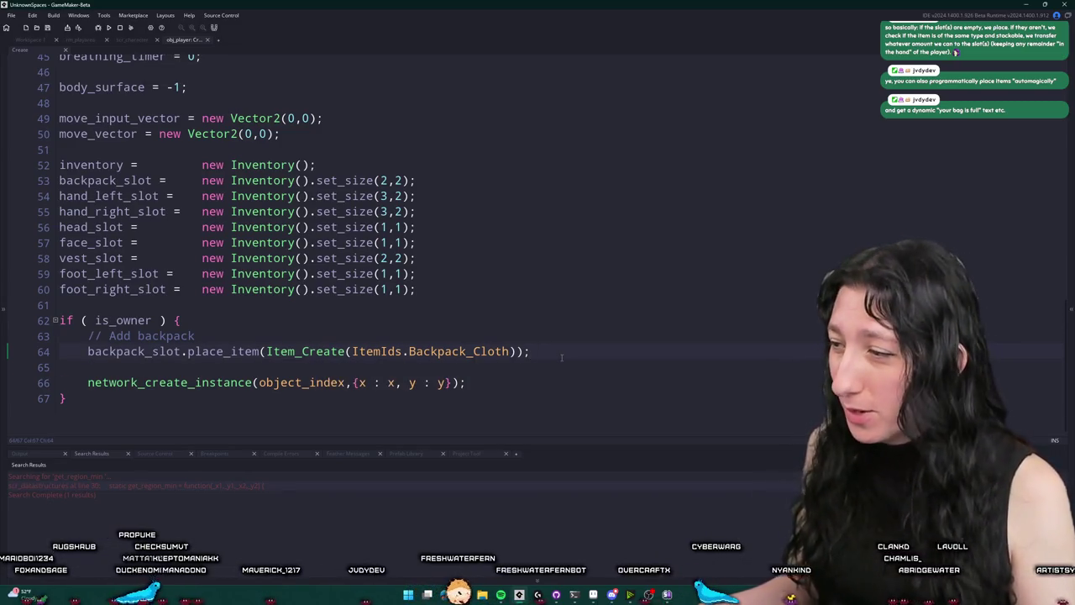
click(135, 39)
key(End)
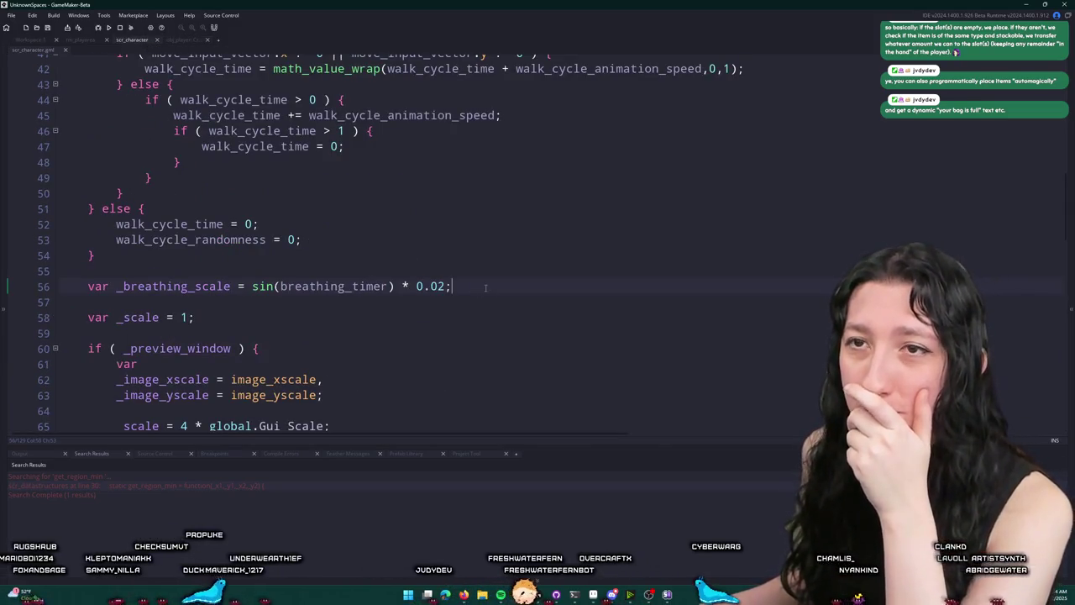
middle_click(134, 40)
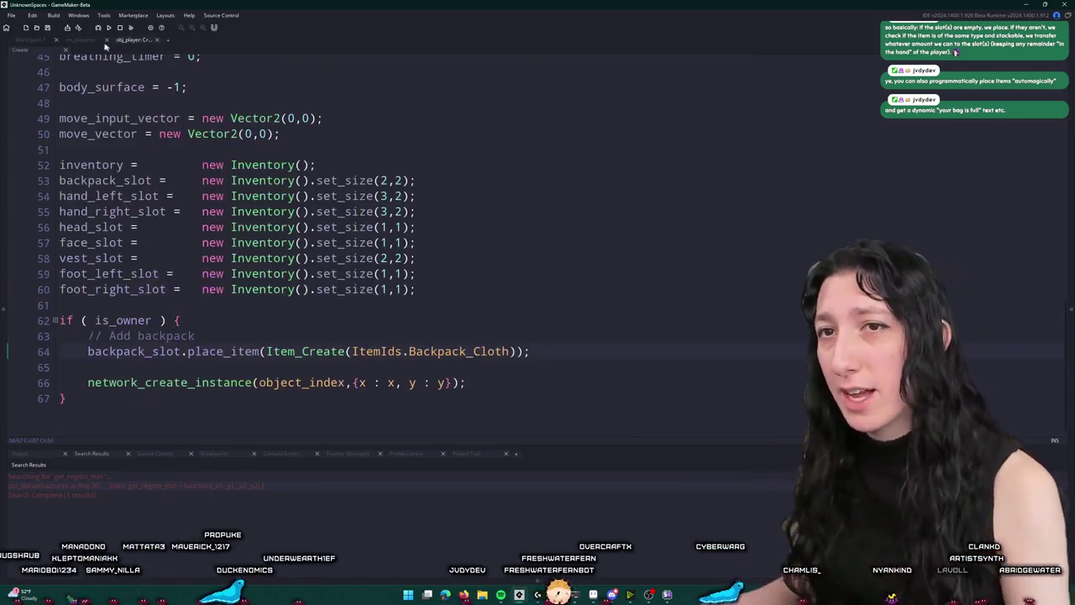
click(394, 274)
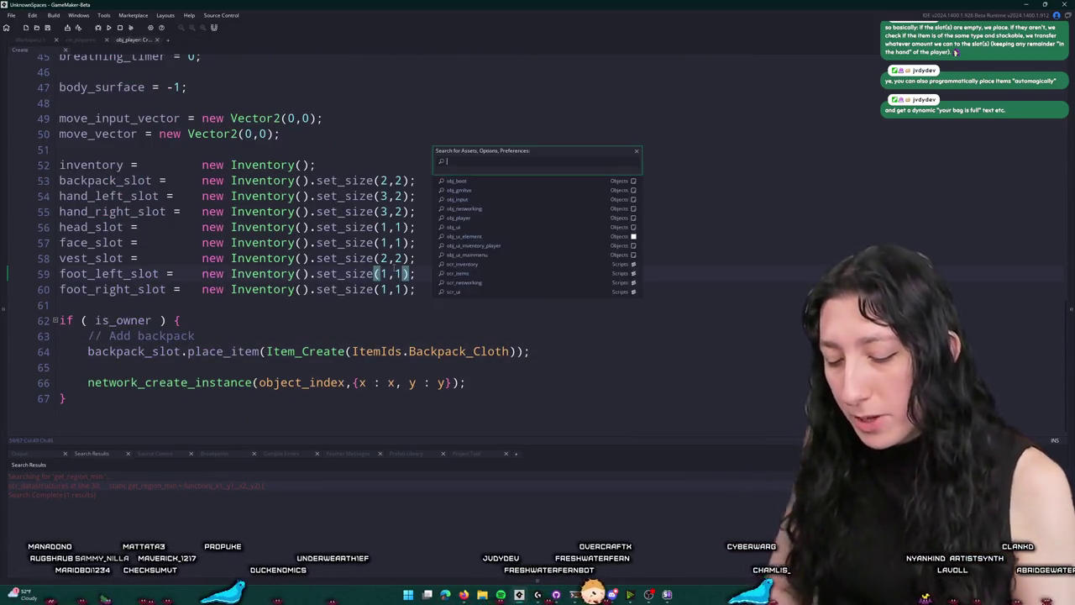
Cancel an asset search for 'ui' and review the player's backpack_slot code
key(ctrl+t)
text(ui)
key(BackSpace)
key(BackSpace)
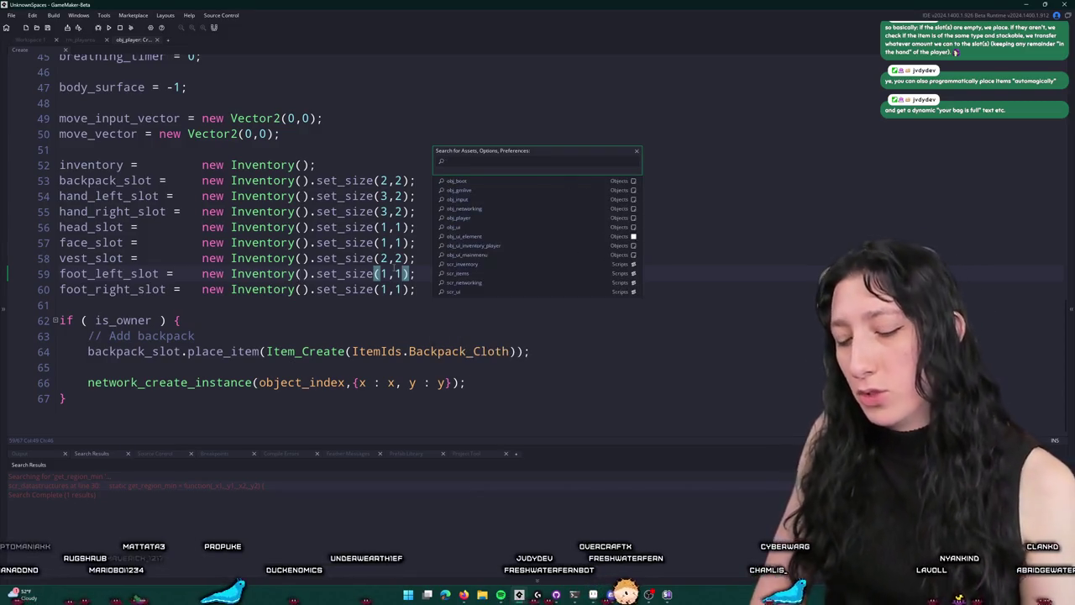
key(Escape)
double_click(104, 181)
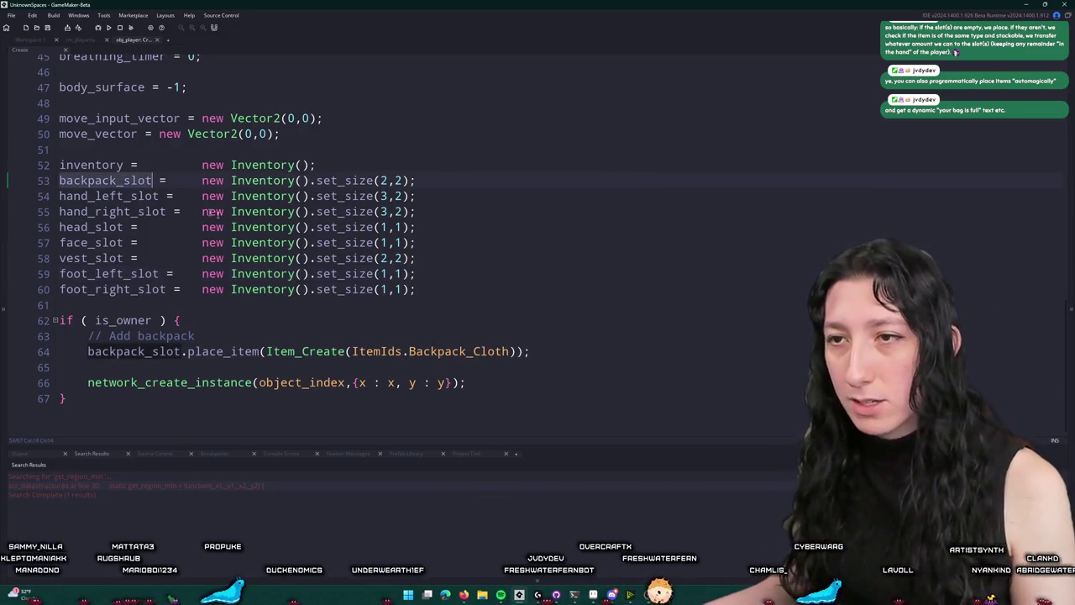
scroll(230, 256, up, 8)
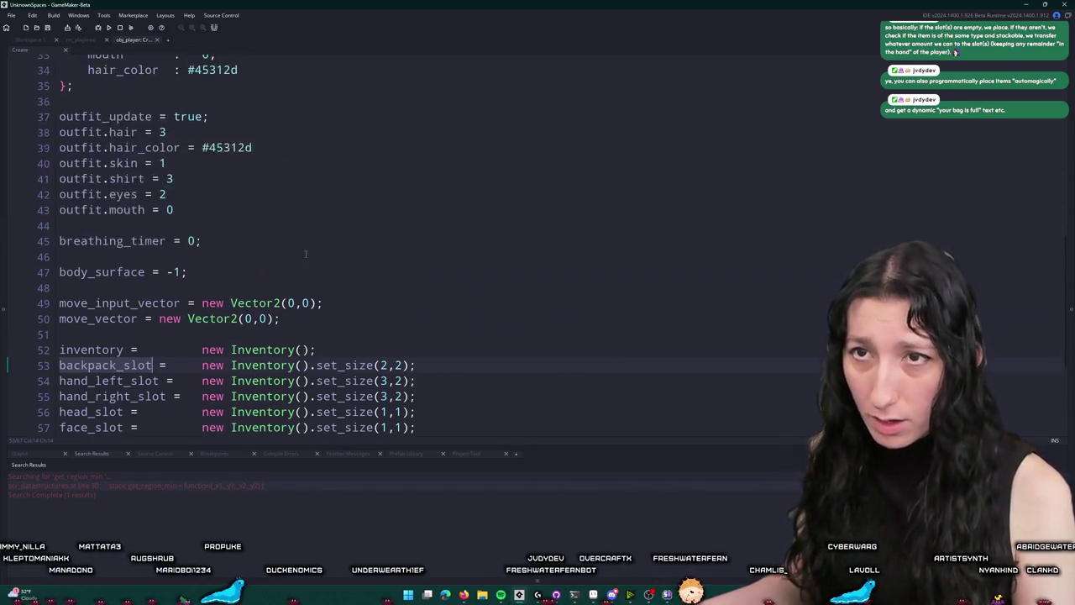
scroll(120, 65, down, 5)
Search 'ui_inv' to open obj_ui_inventory_player's Create event, maximised at inventory_2x2_button_draw
click(36, 42)
key(ctrl+t)
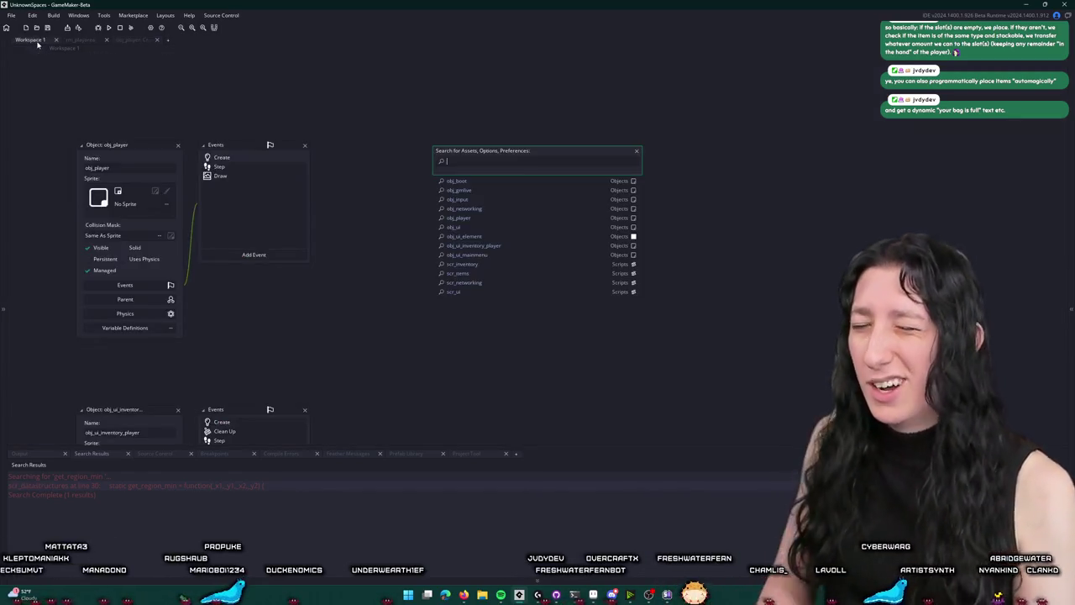
text(ui_inv)
key(Return)
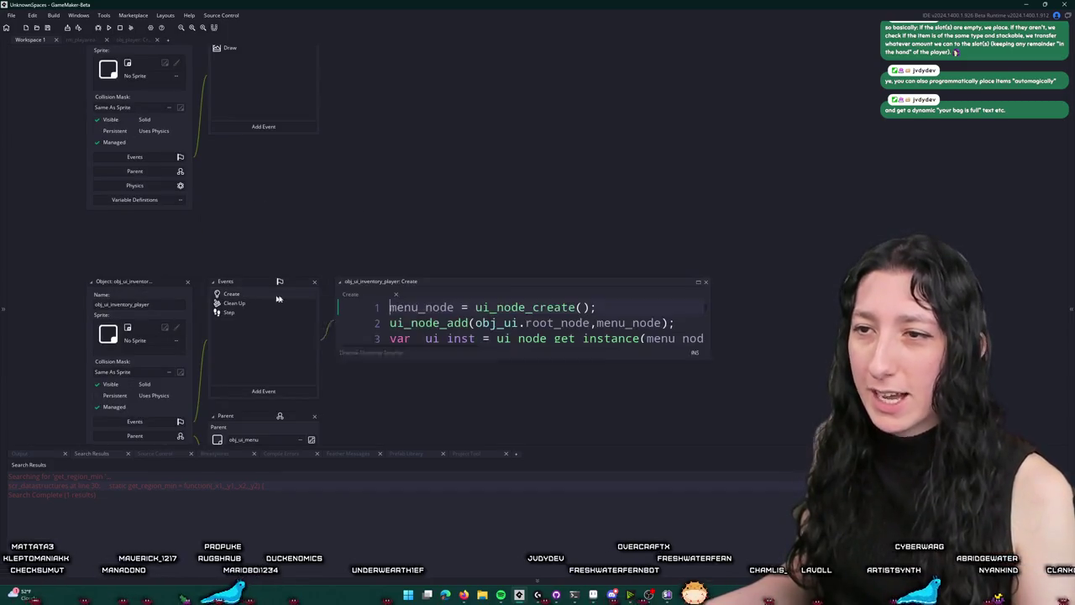
click(644, 182)
scroll(367, 262, down, 20)
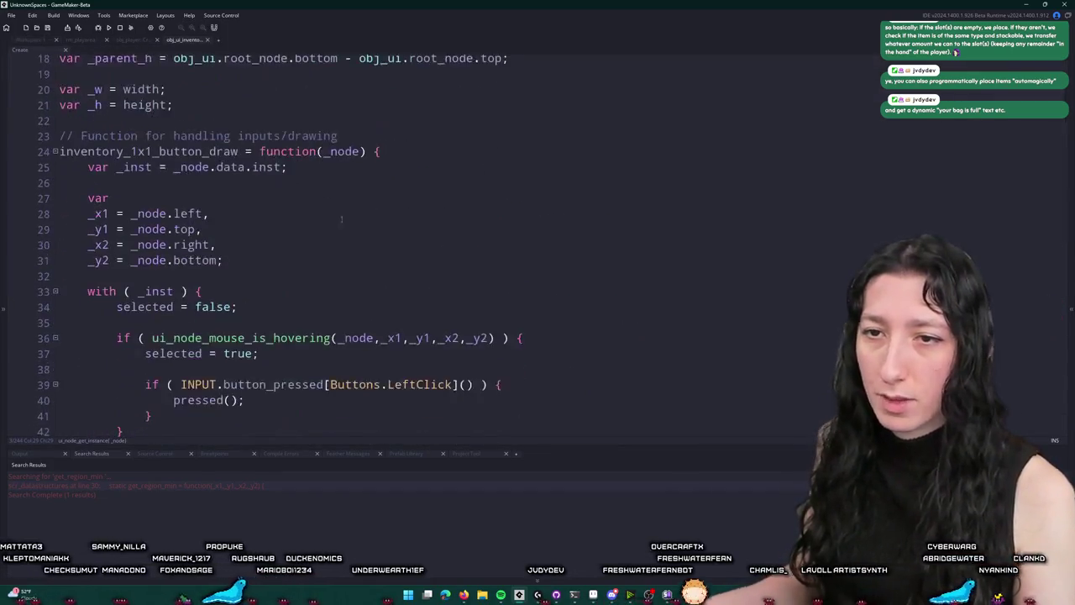
scroll(366, 263, down, 12)
scroll(339, 276, up, 13)
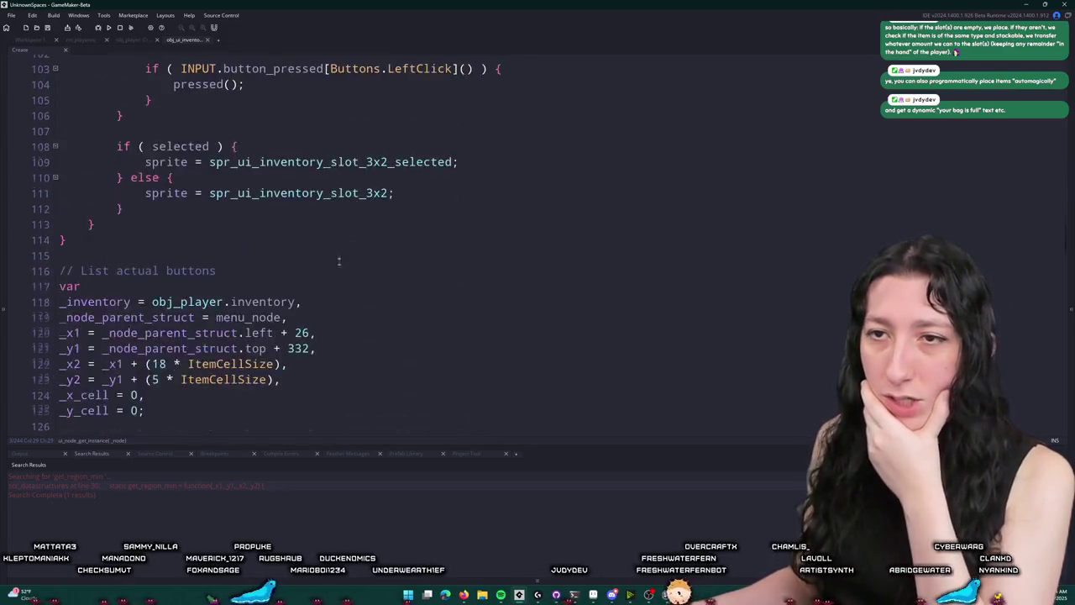
scroll(334, 254, up, 3)
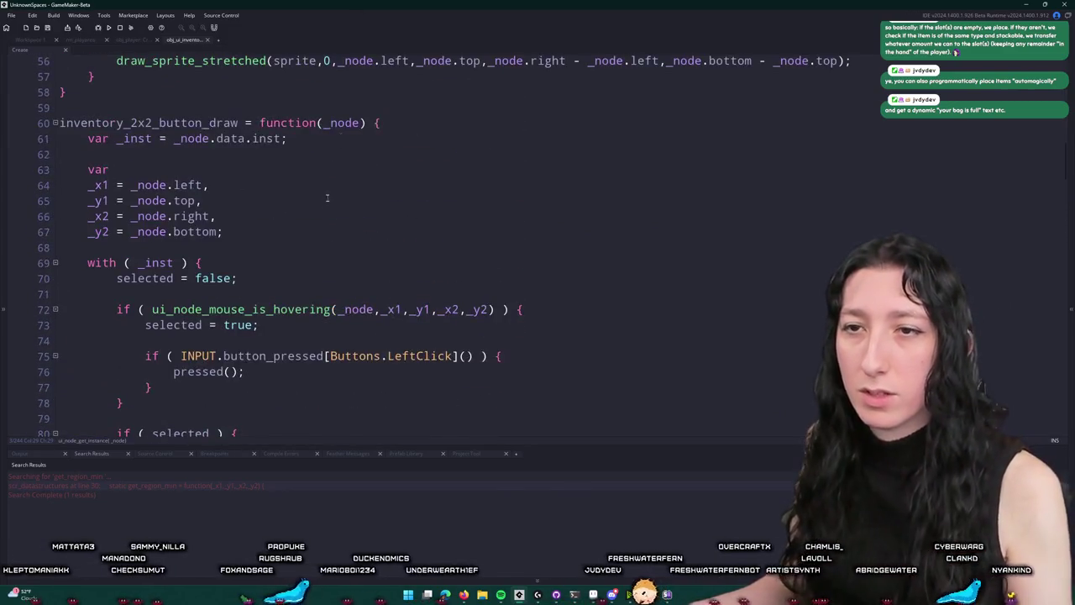
click(228, 190)
key(BackSpace)
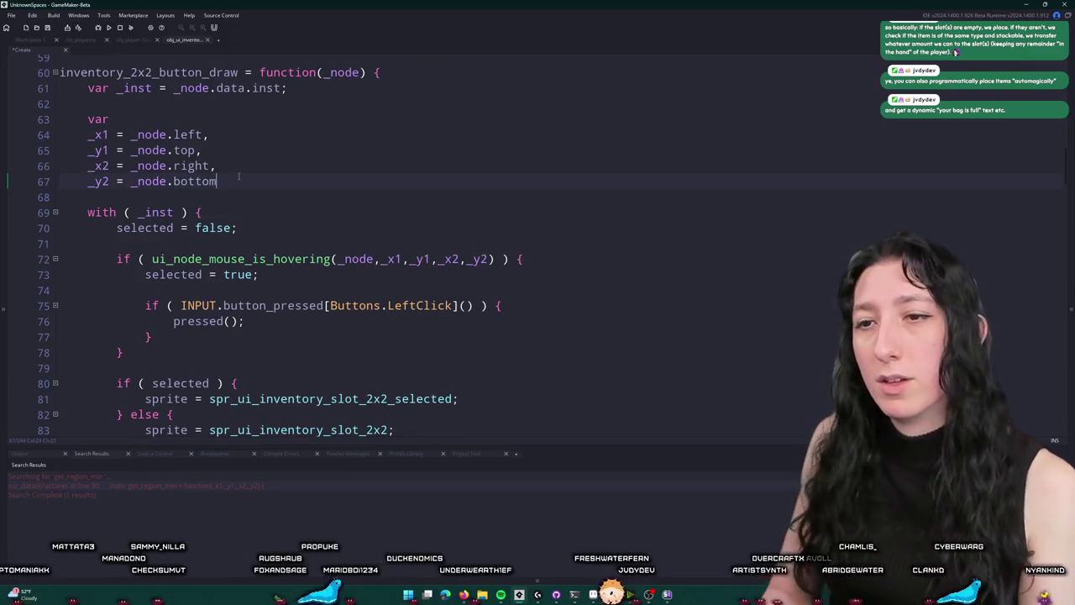
Add _draw_x = _node.left + ((_node.right - _node.left) * 0.5) to the var list
text(,)
key(BackSpace)
text(;)
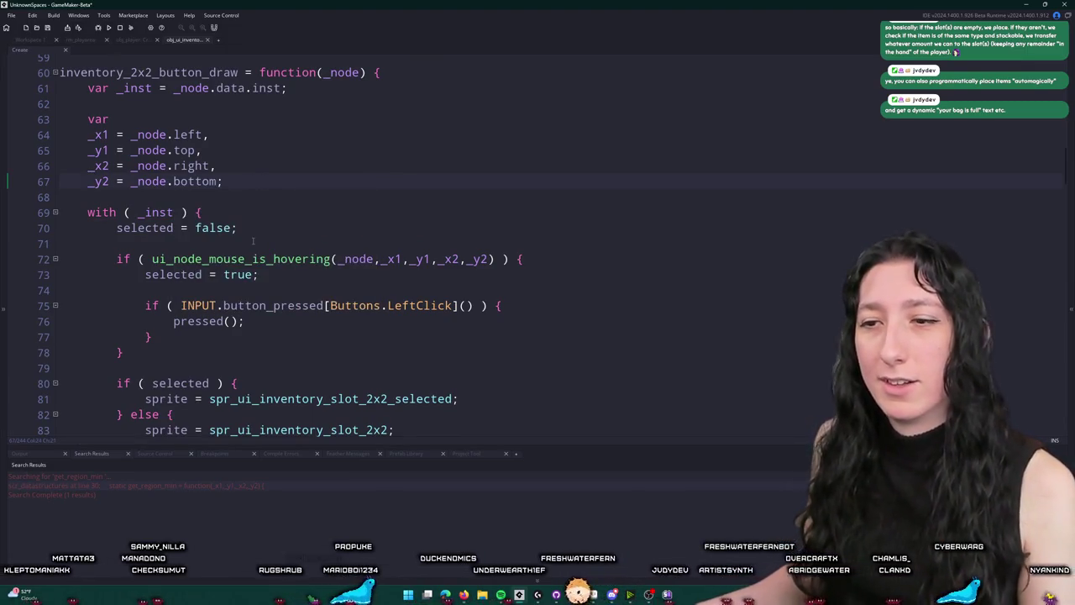
scroll(283, 115, down, 2)
scroll(259, 252, up, 2)
scroll(348, 246, down, 1)
key(BackSpace)
text(,)
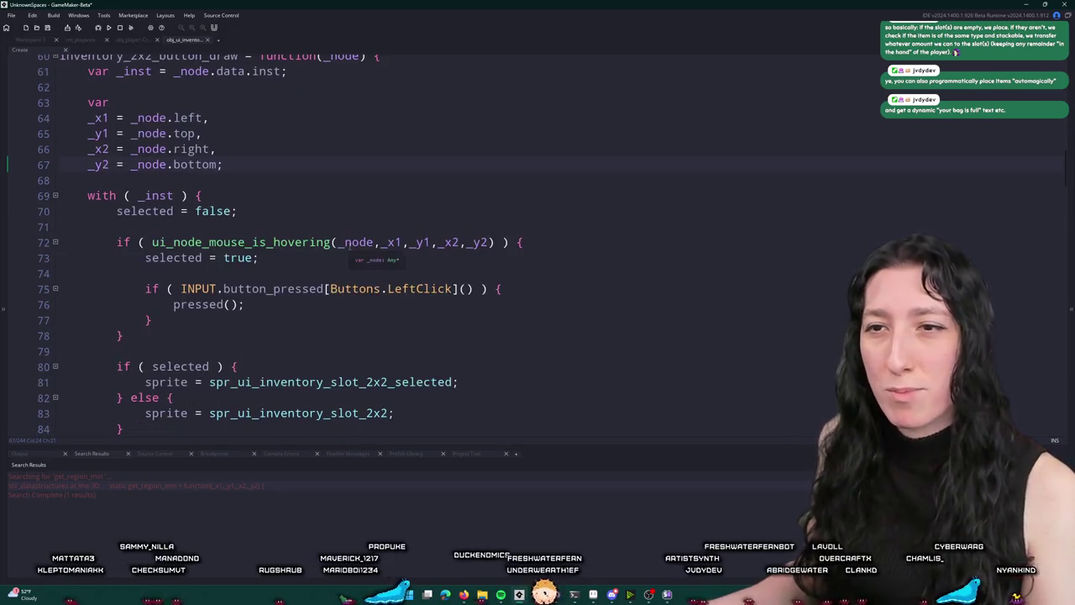
key(Return)
text(_draw_x = _node_left )
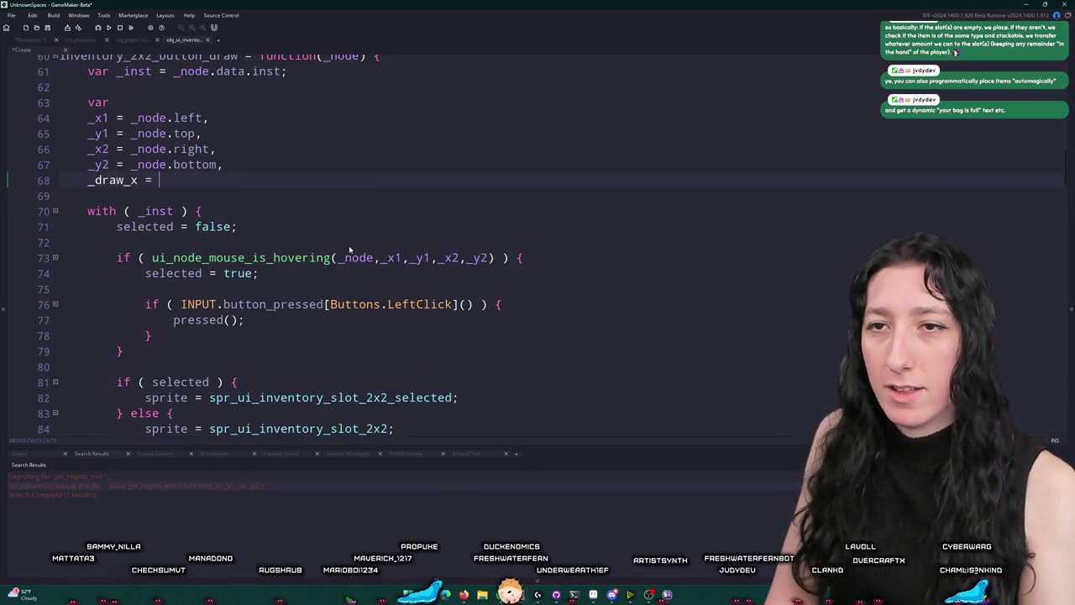
text(+)
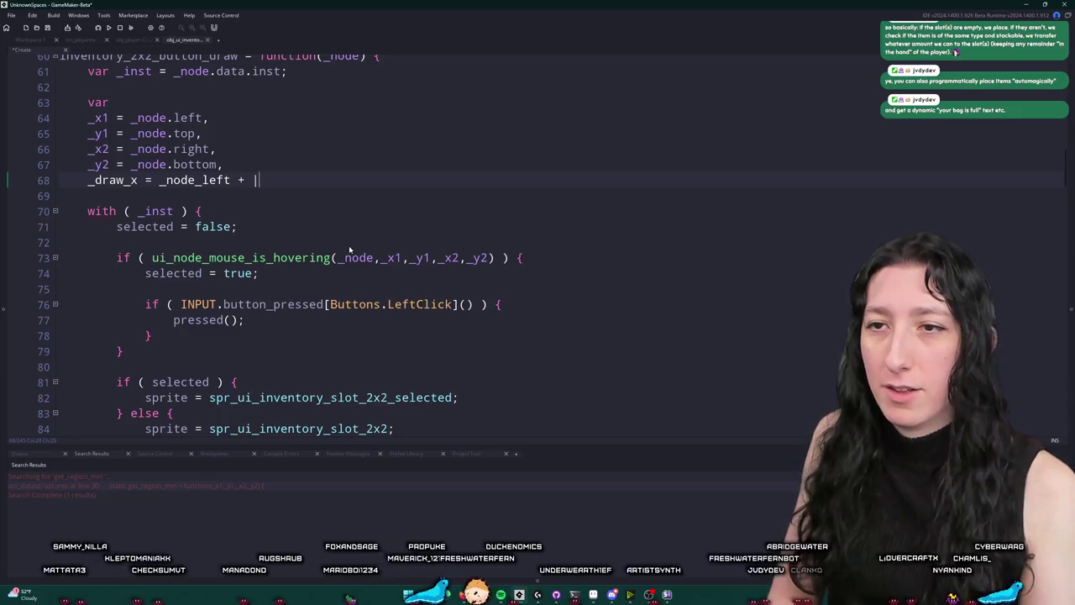
click(203, 179)
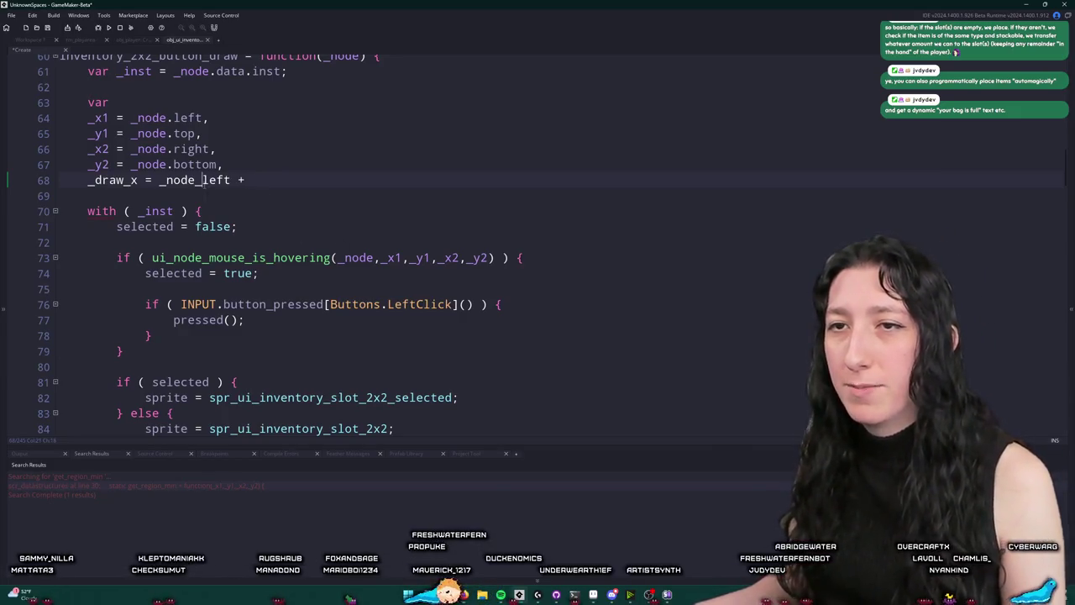
key(BackSpace)
text(.)
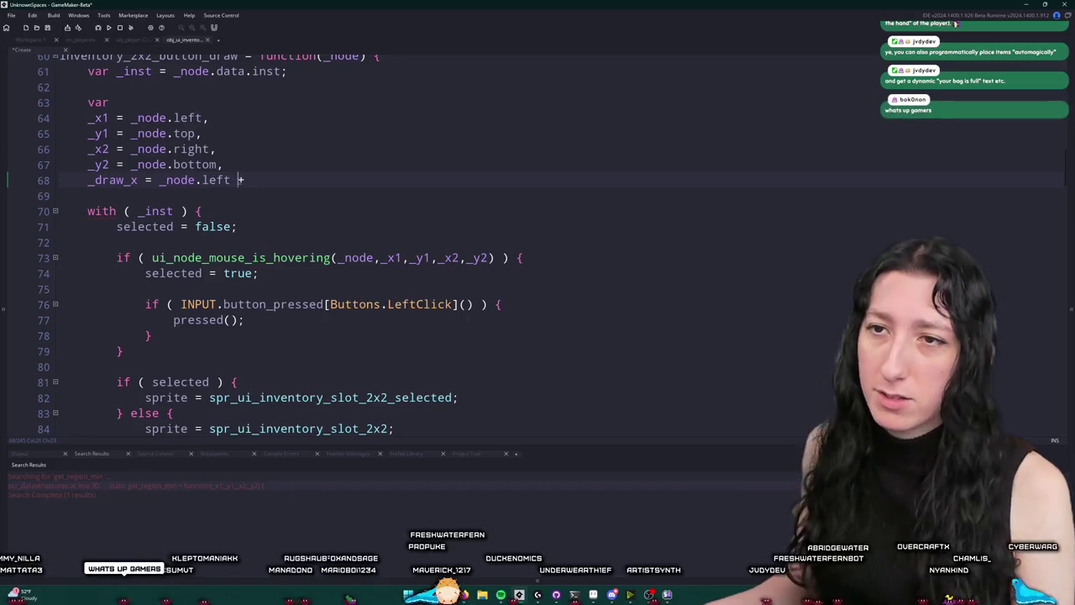
key(End)
text(())
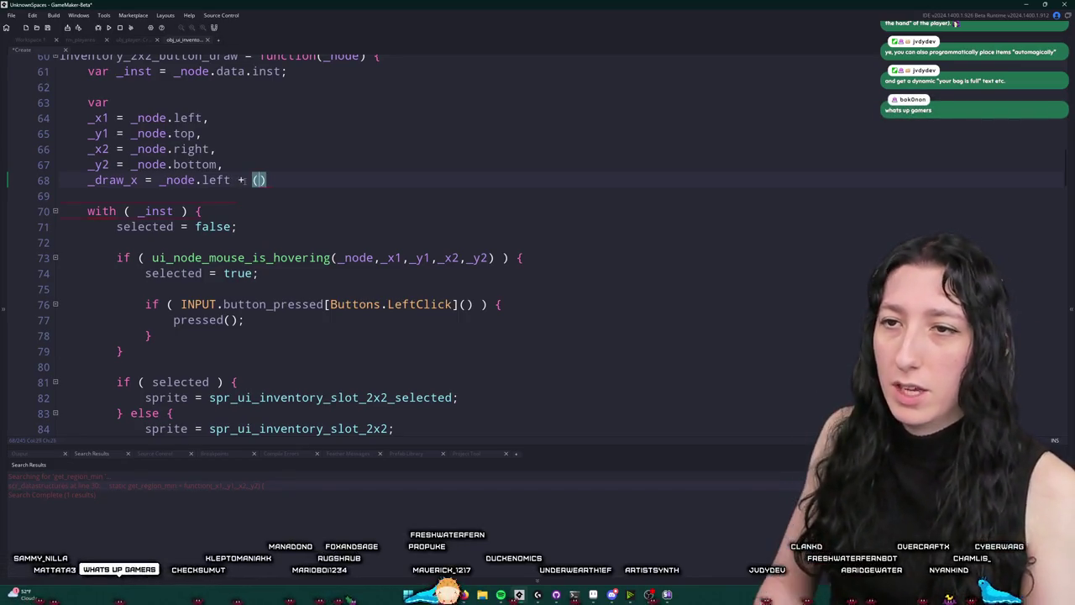
text(_node._)
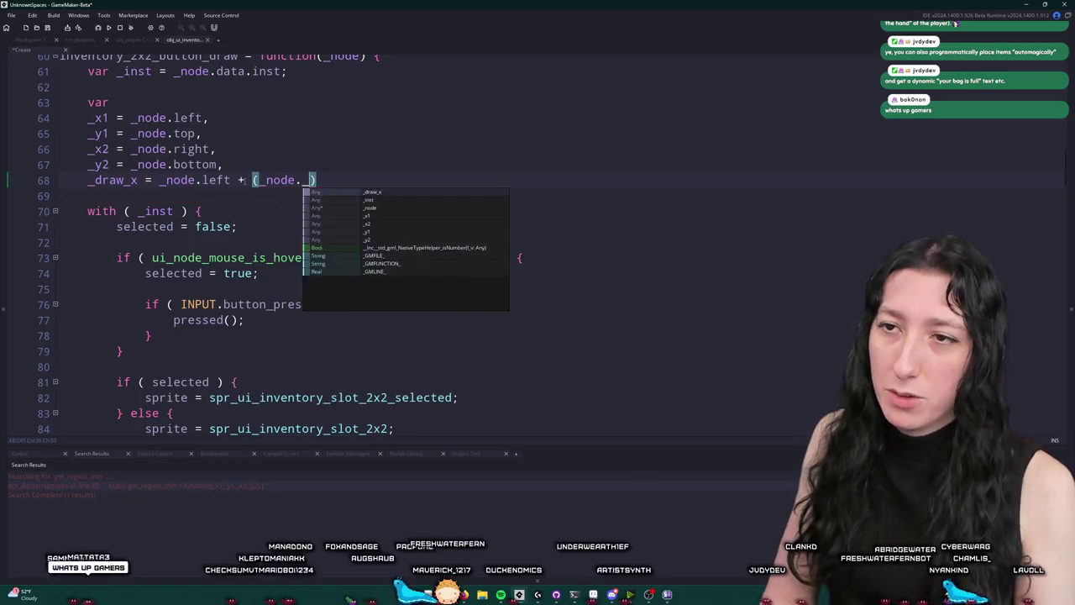
text(r)
text(_node.left)
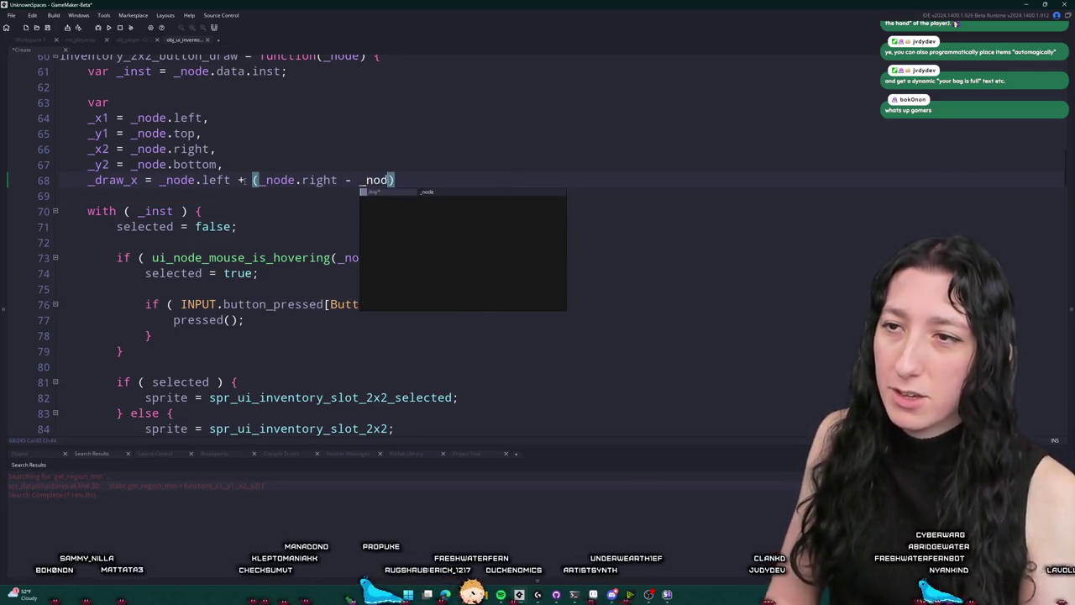
text())
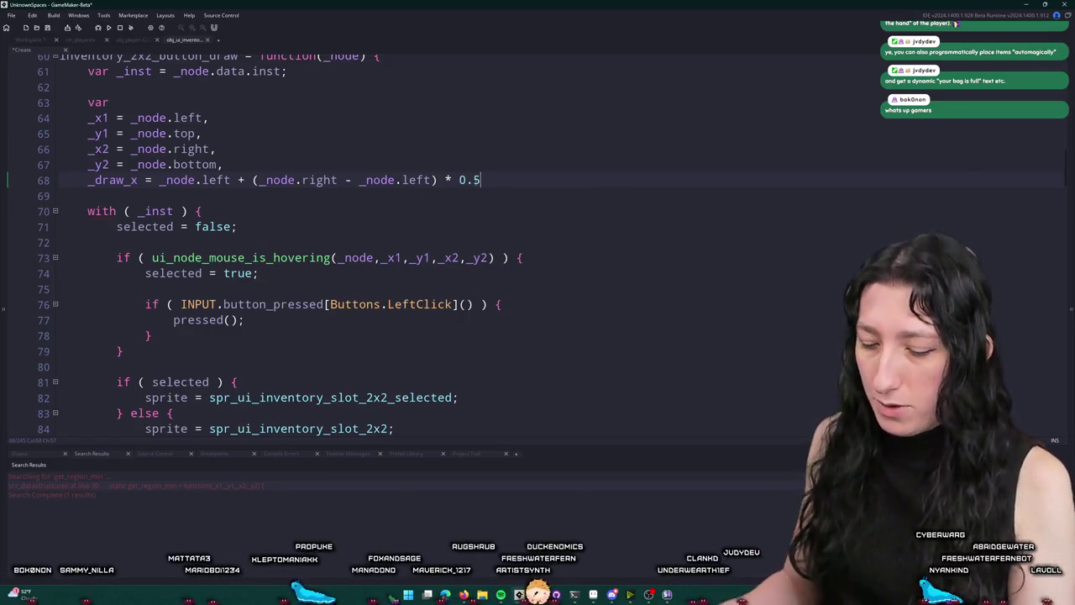
click(261, 179)
text(()
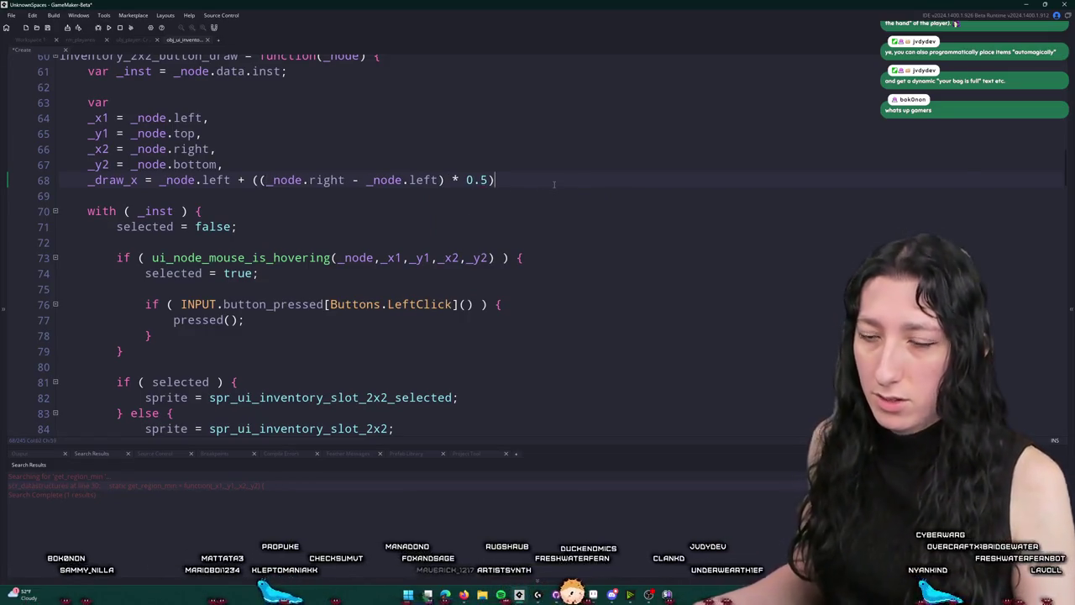
text(,)
Duplicate that line as _draw_y, using _node.top and _node.bottom instead
key(ctrl+d)
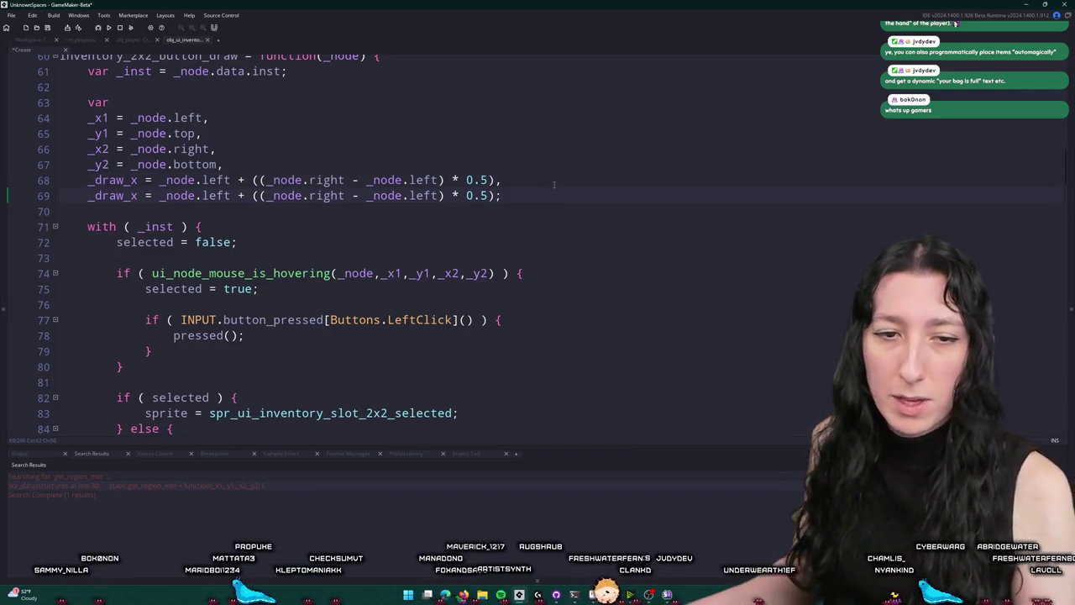
click(136, 195)
key(BackSpace)
text(y)
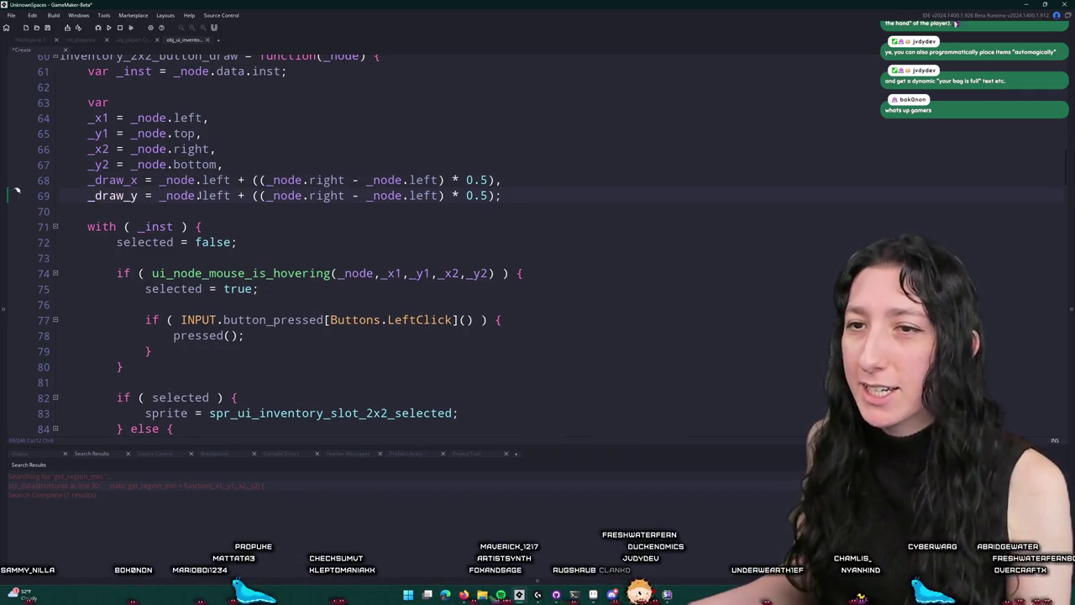
double_click(223, 196)
text(top)
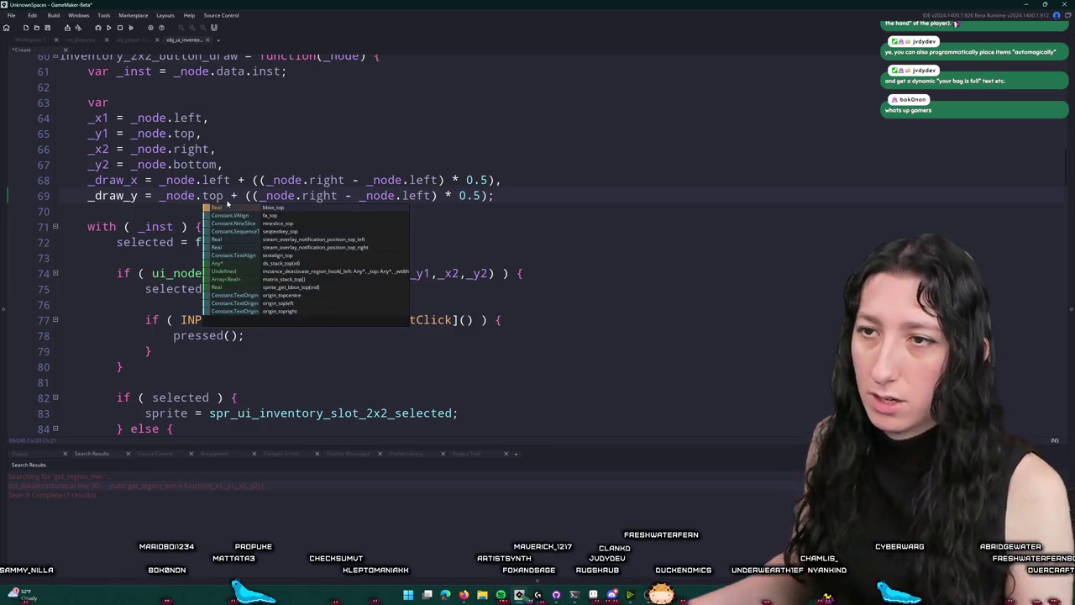
key(Escape)
double_click(413, 195)
text(top)
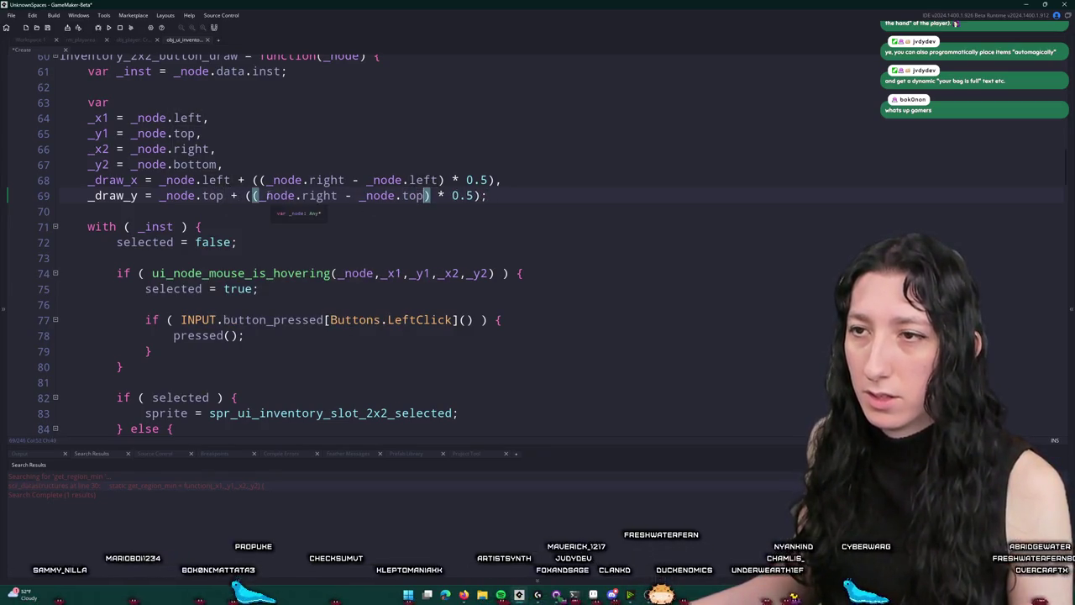
double_click(317, 195)
text(bottom)
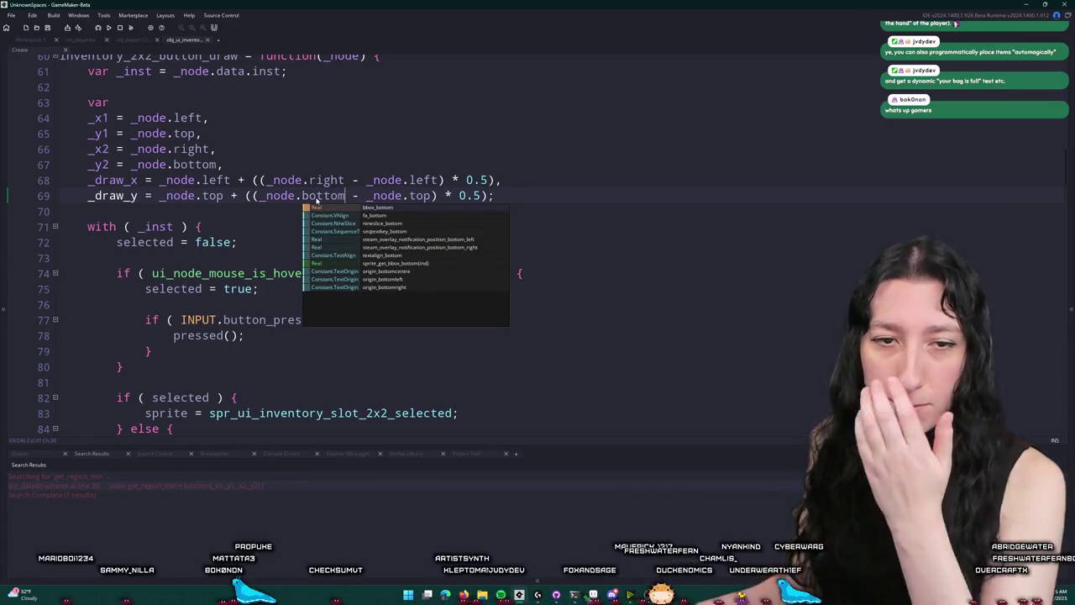
click(223, 194)
double_click(97, 195)
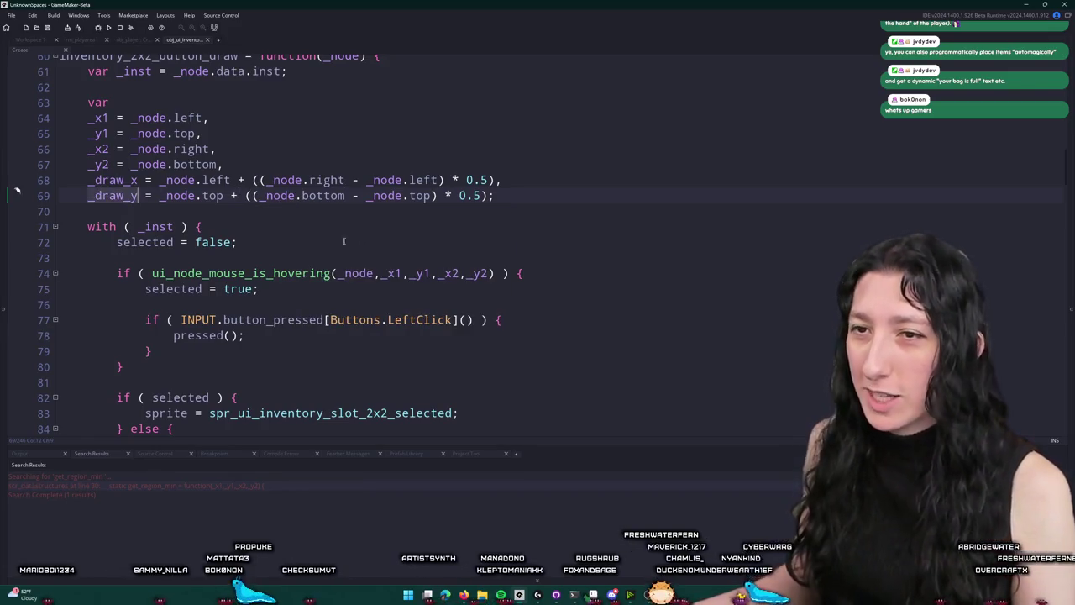
click(95, 165)
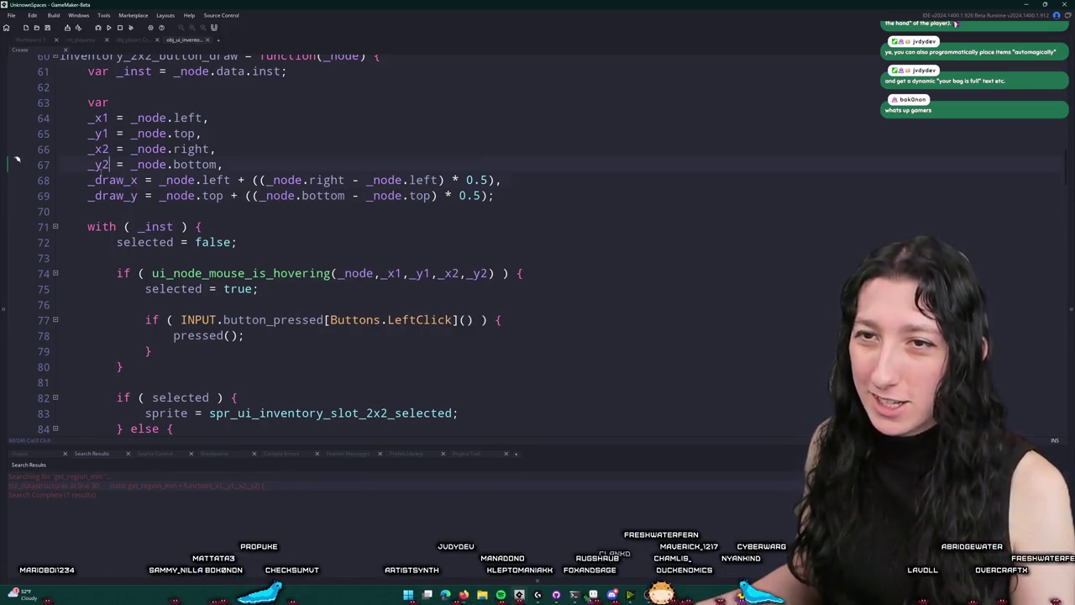
double_click(114, 180)
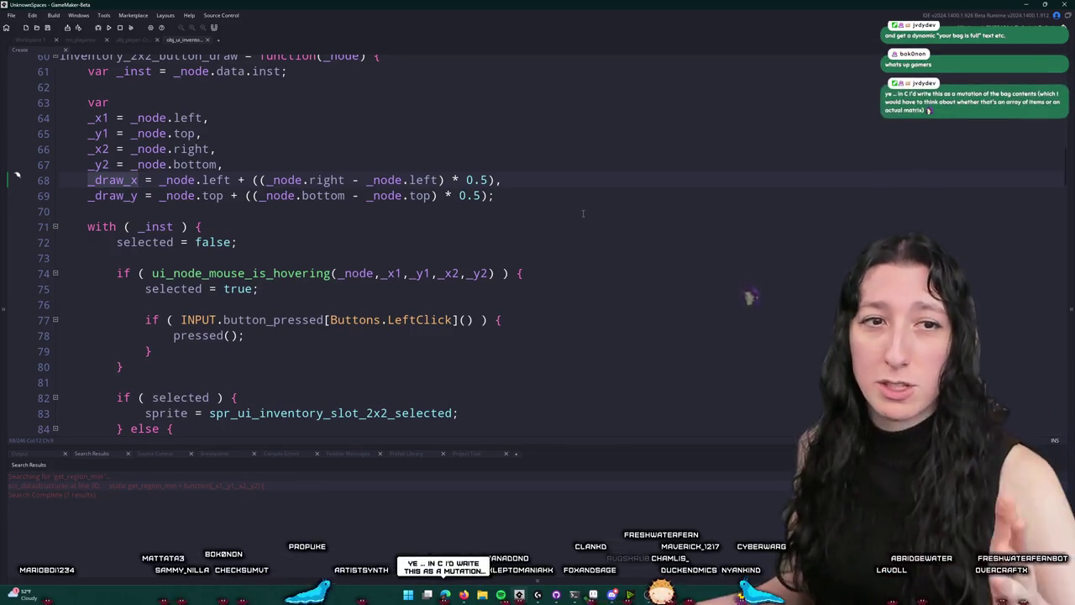
click(558, 194)
click(578, 178)
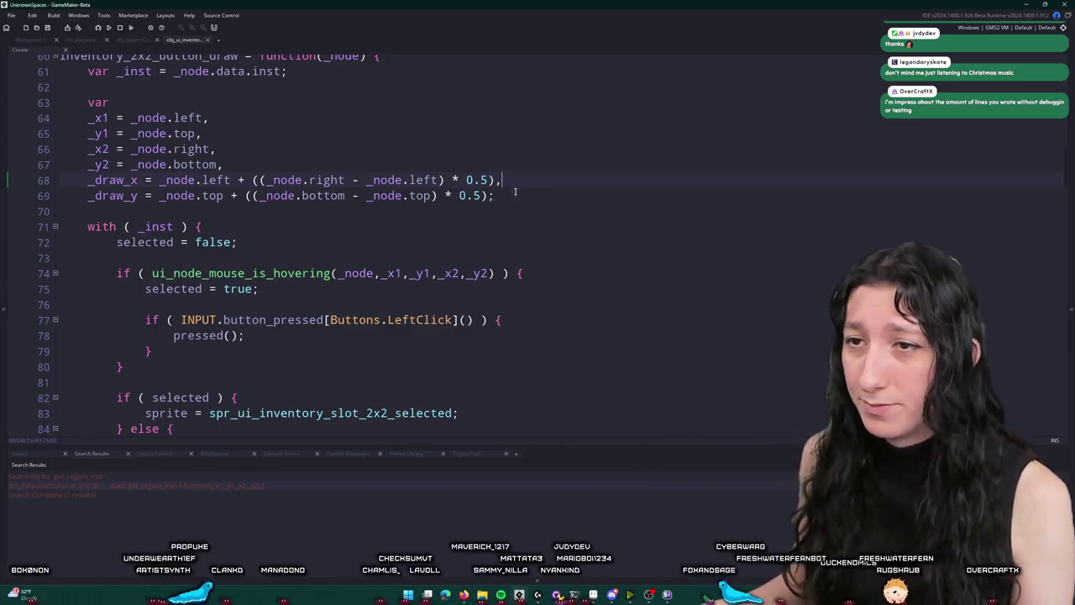
drag(515, 192, 90, 180)
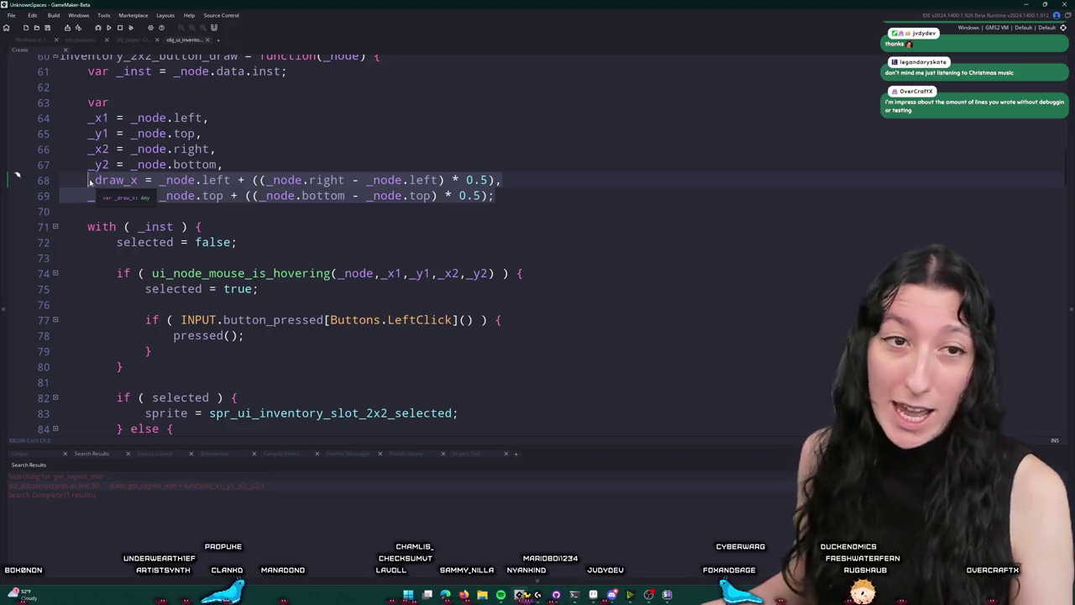
scroll(90, 181, down, 1)
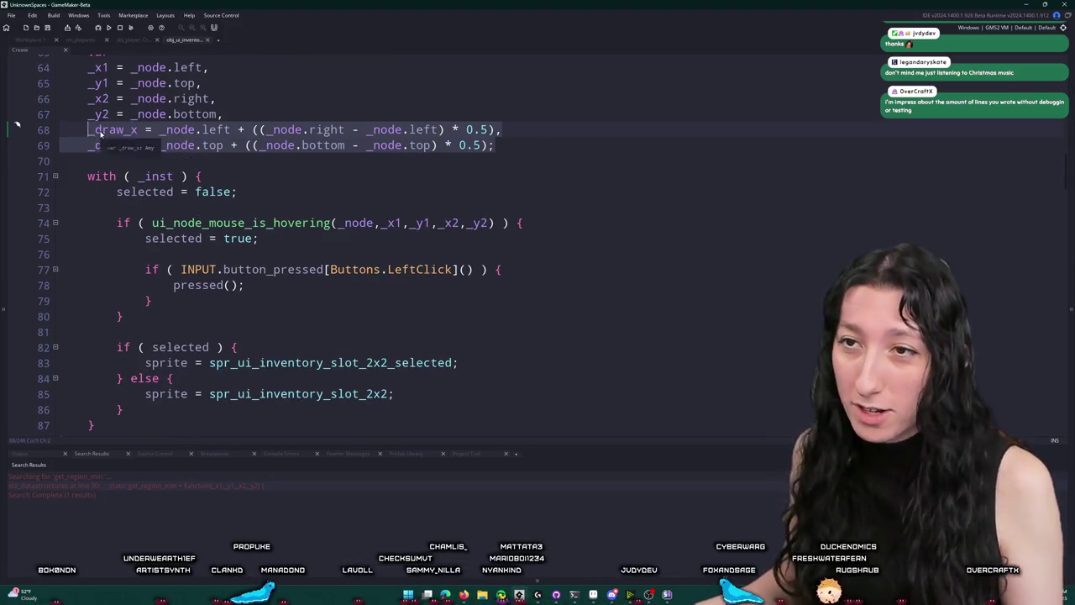
Open a blank line after the sprite if/else and check where inventory is defined
click(98, 132)
scroll(476, 282, down, 2)
click(445, 373)
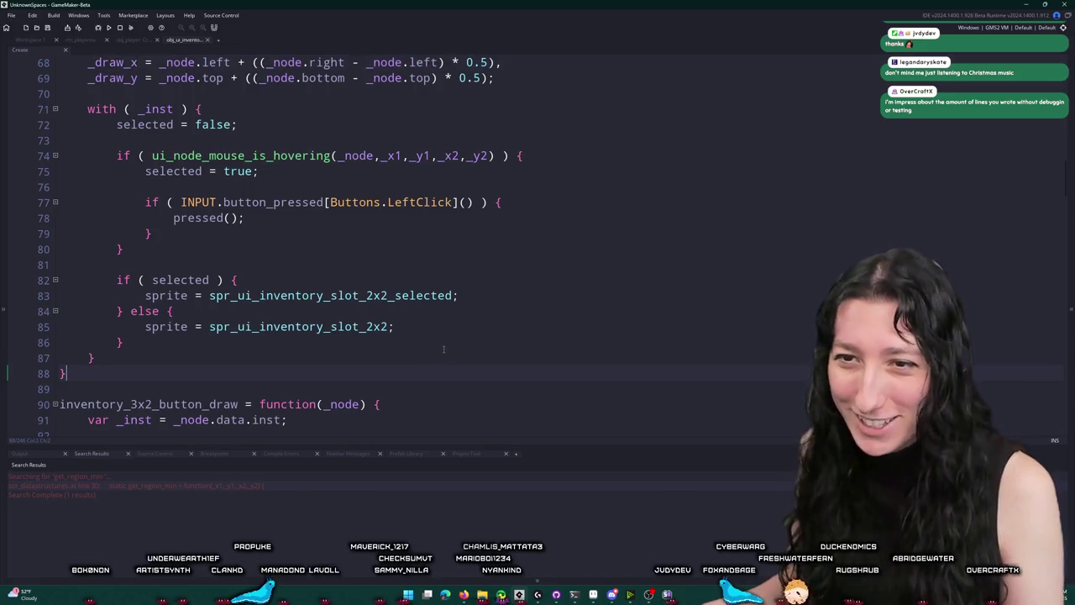
key(Return)
key(Return)
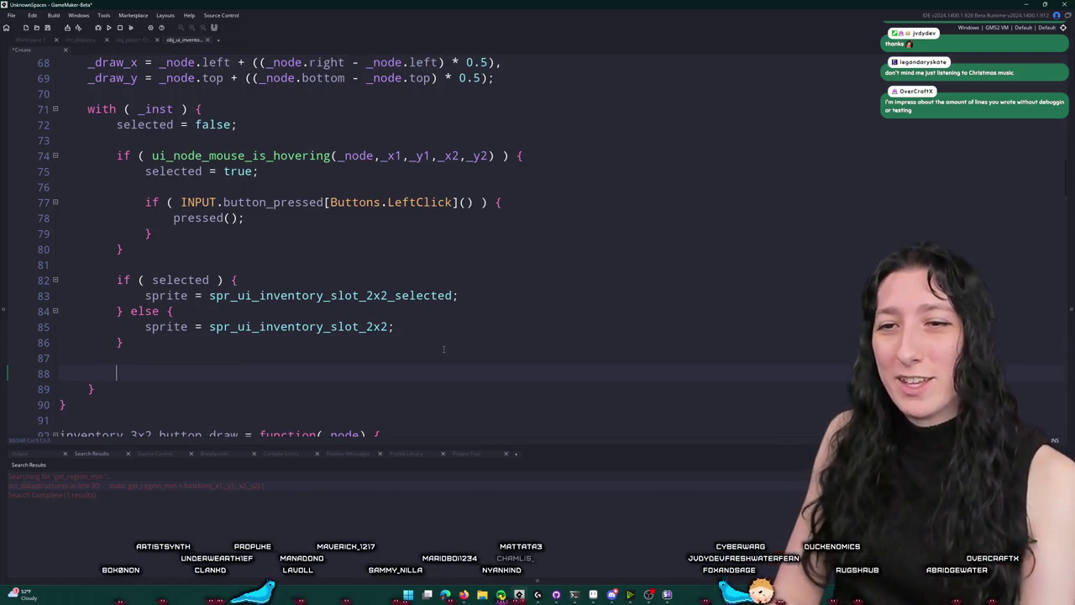
text(if ()
key(BackSpace)
key(BackSpace)
key(BackSpace)
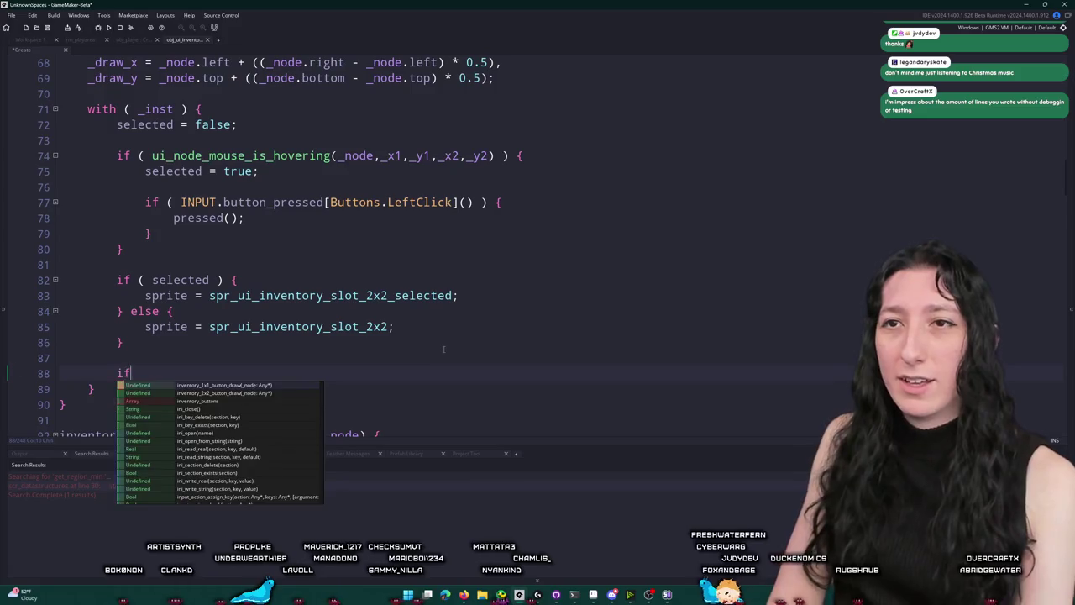
text(( _)
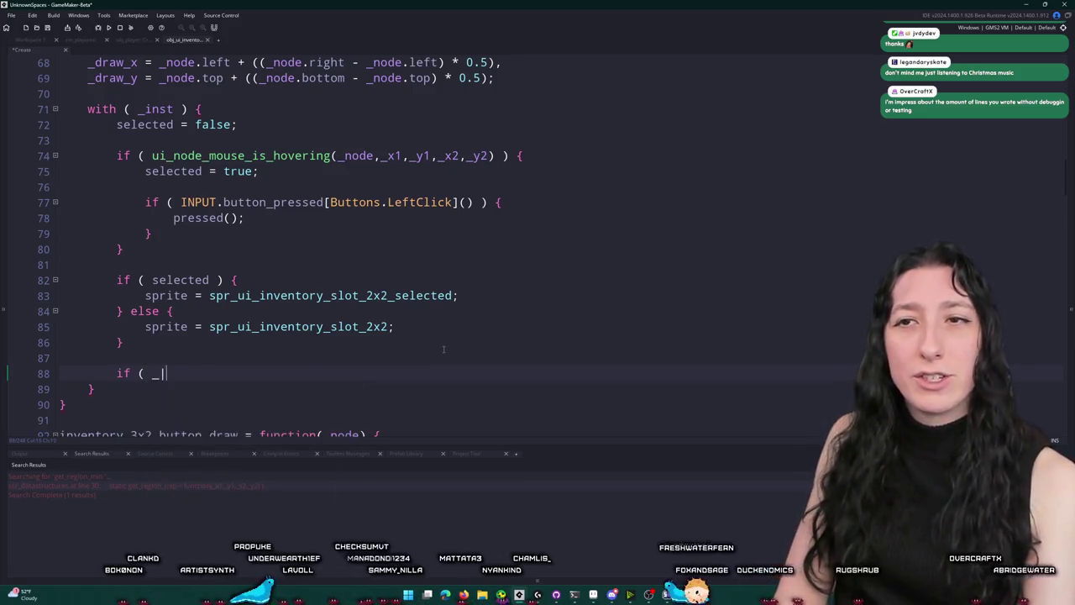
key(shift+Up)
key(BackSpace)
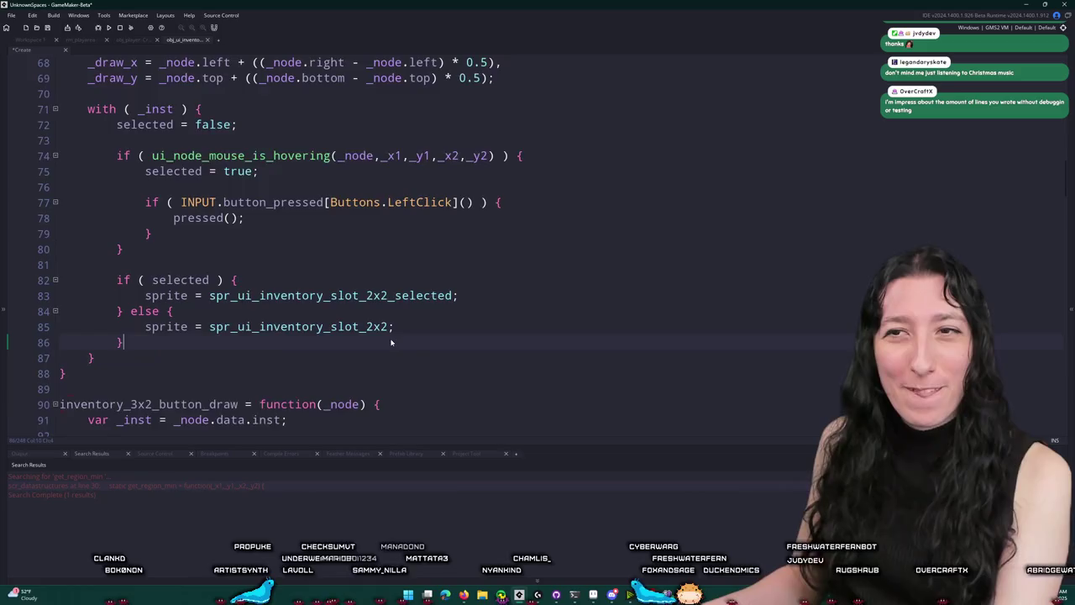
scroll(286, 190, up, 3)
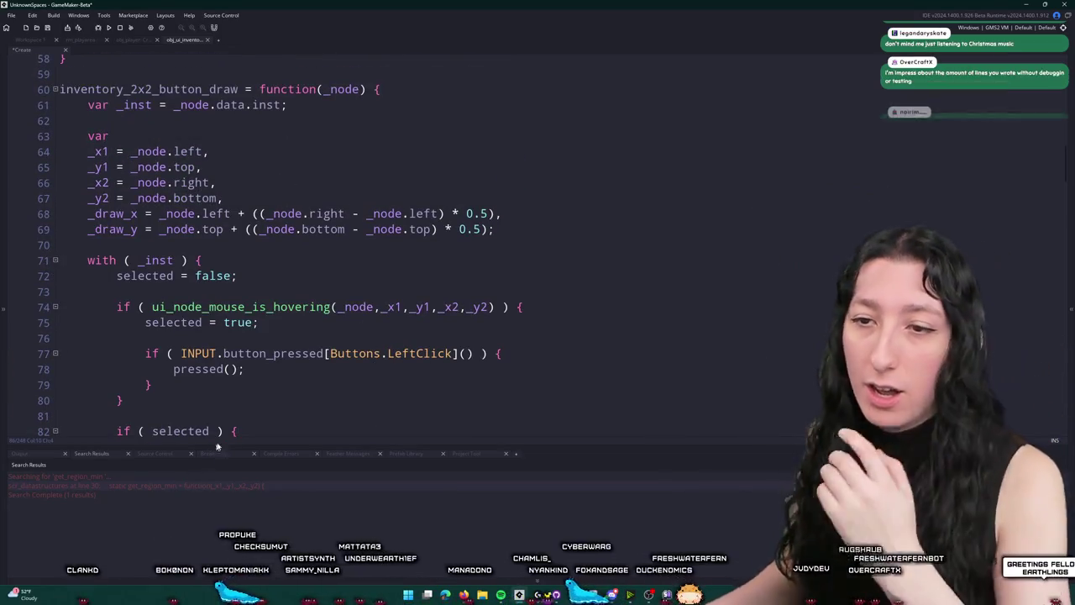
scroll(241, 308, down, 13)
scroll(245, 308, down, 20)
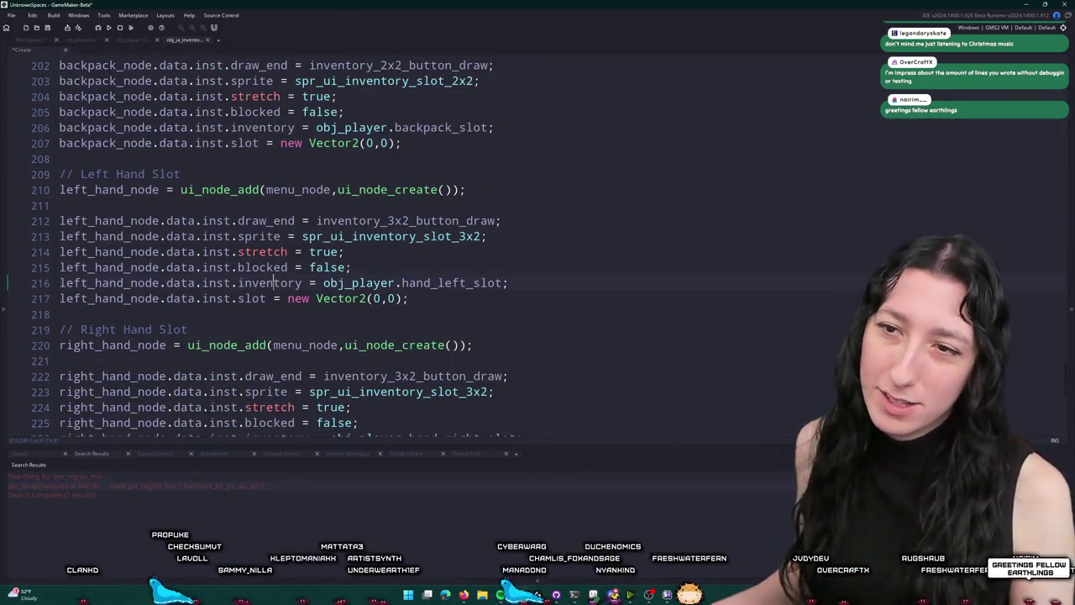
double_click(269, 282)
scroll(504, 201, up, 20)
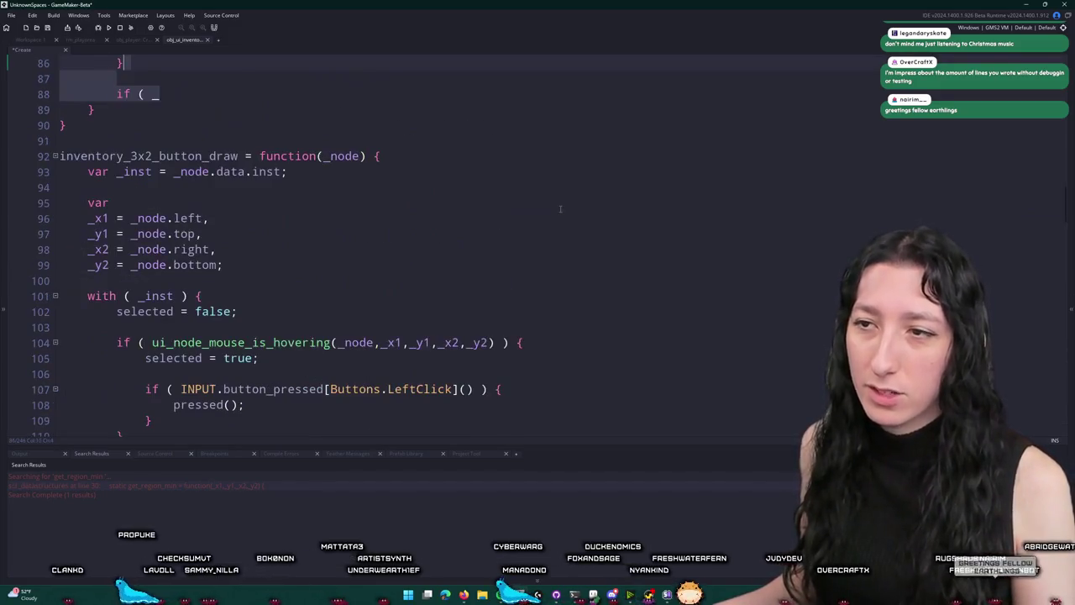
scroll(378, 244, up, 5)
Add an if ( inventory.get(0,0) ) { } block with var _item = inventory.get(0,0) above it
key(Return)
key(Return)
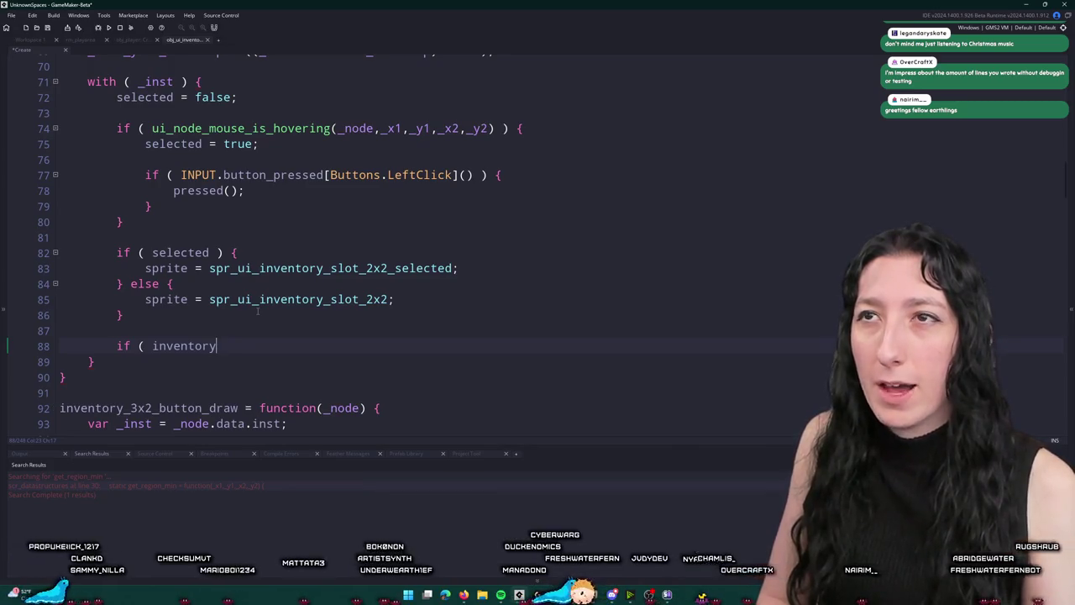
text(.get)
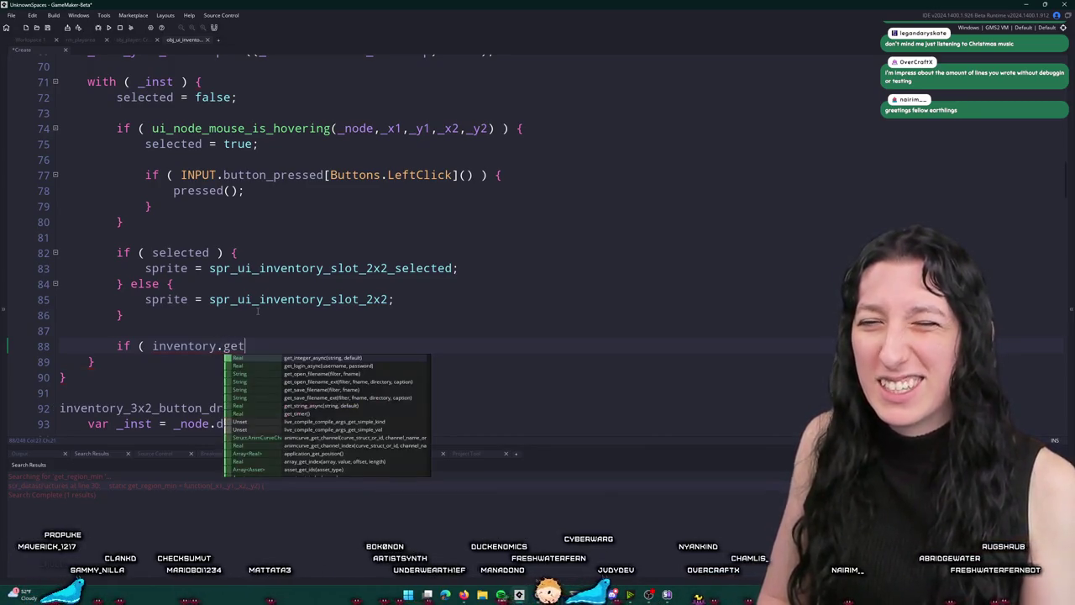
text((0,0)
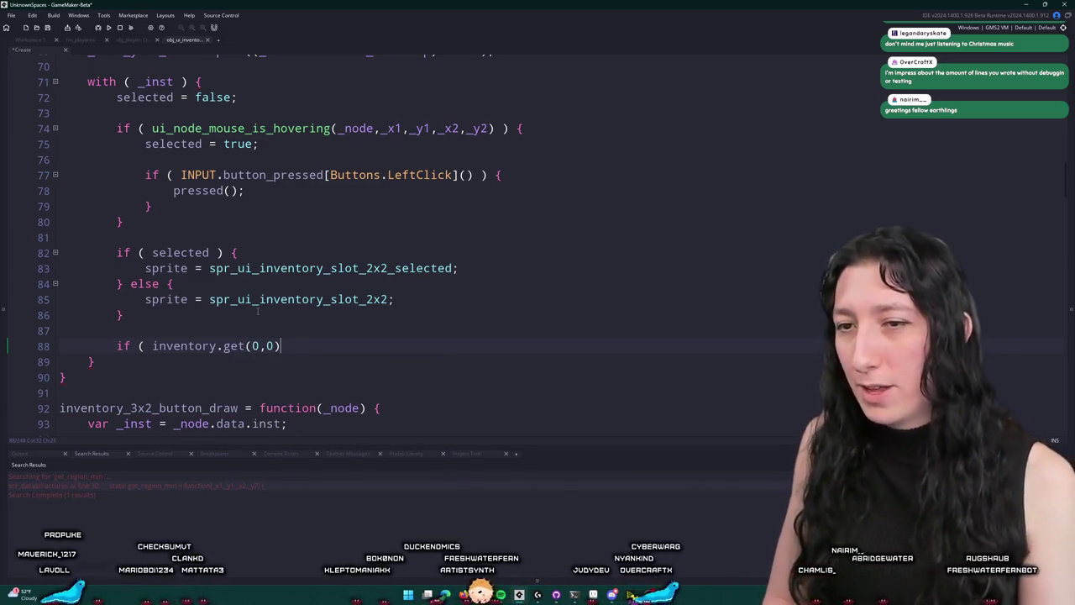
text({)
key(Return)
text(})
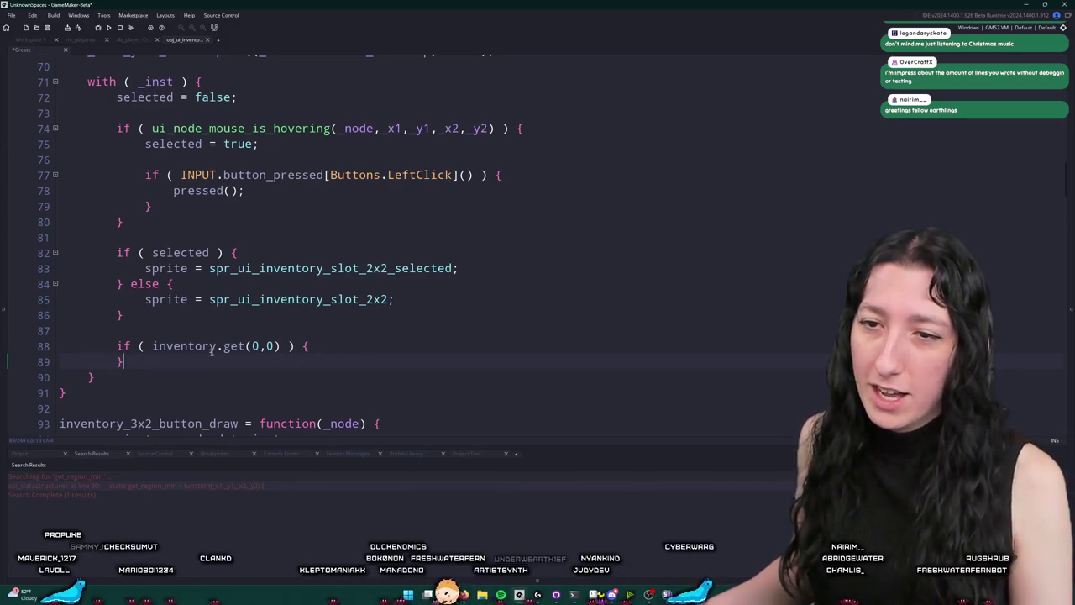
drag(282, 346, 156, 345)
click(153, 345)
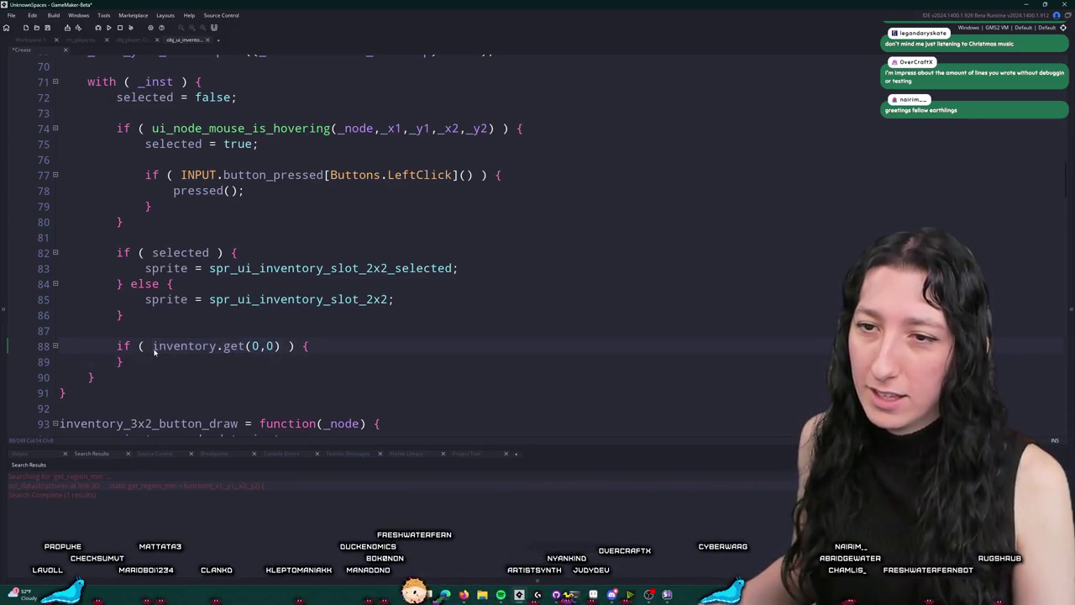
click(159, 331)
key(Return)
text(\var)
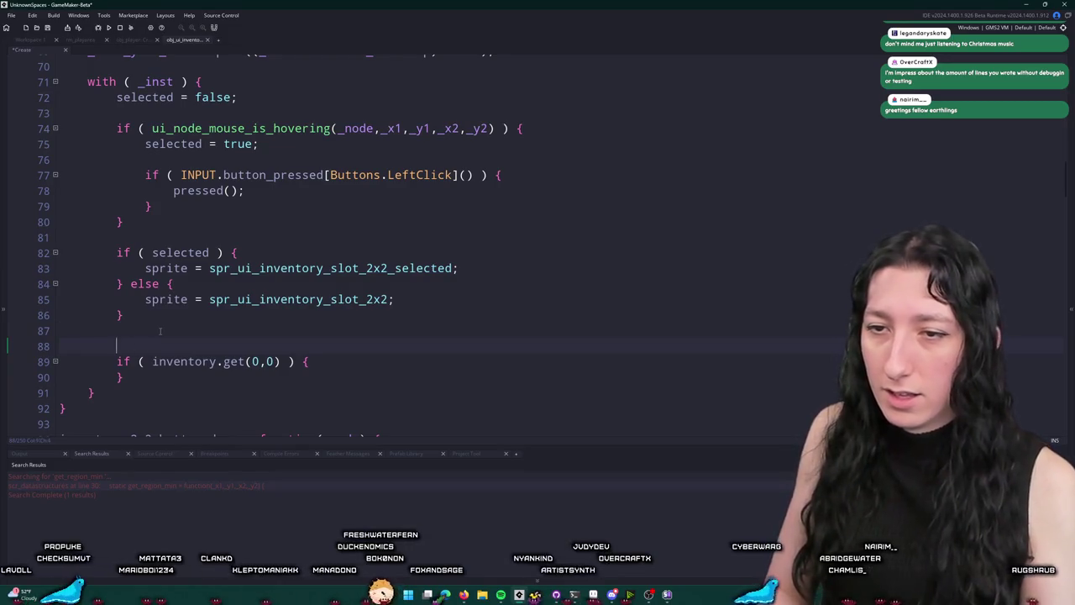
text(var _item = inventory.get(0,0);)
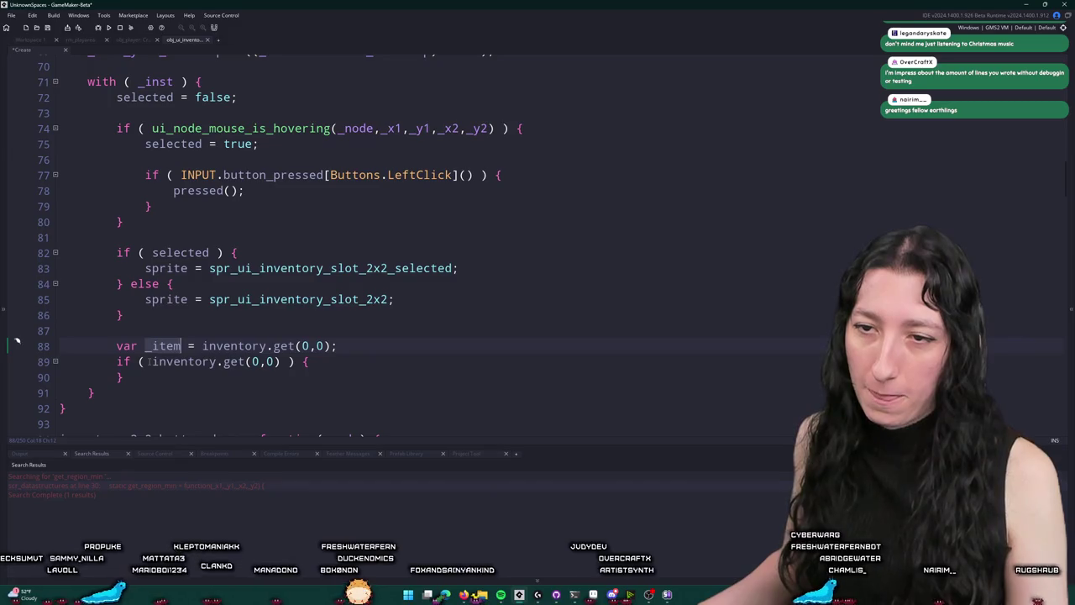
Change the condition to is_struct(_item) and type draw_sprite(item_get_sprite(_item.item_id),0,_draw_x,_draw_y)
mouse_move(150, 361)
mouse_down()
mouse_move(305, 364)
mouse_move(282, 363)
mouse_up()
text(is_struct(_item)
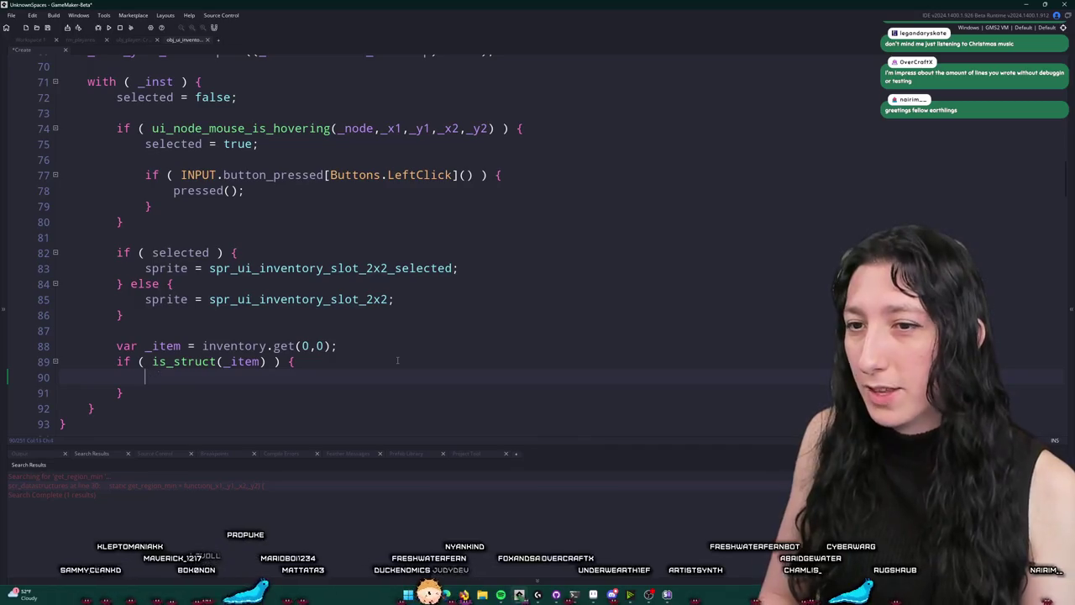
scroll(588, 348, up, 2)
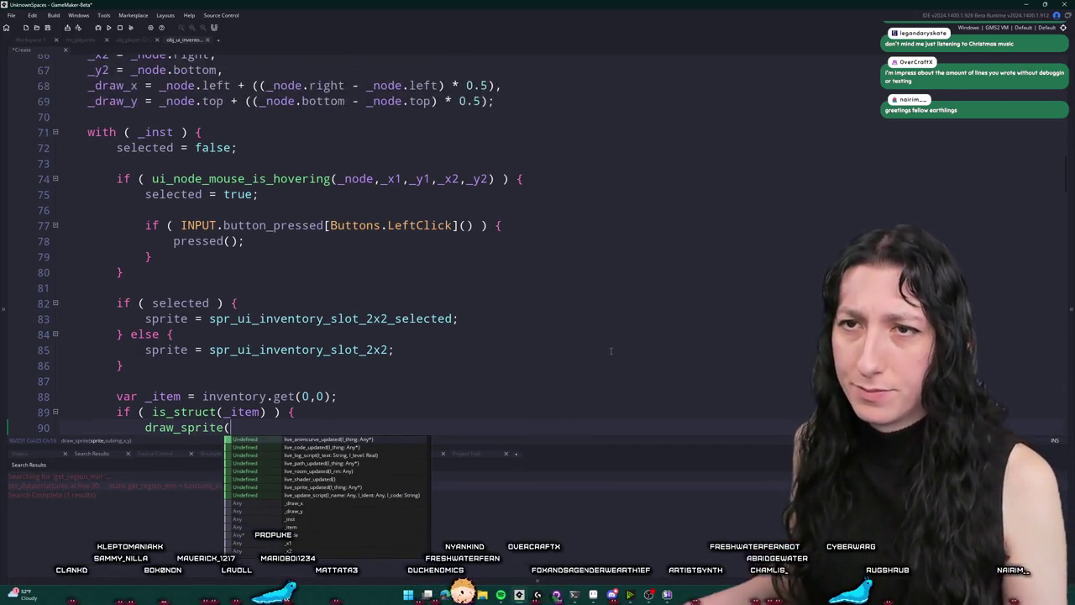
scroll(492, 321, down, 3)
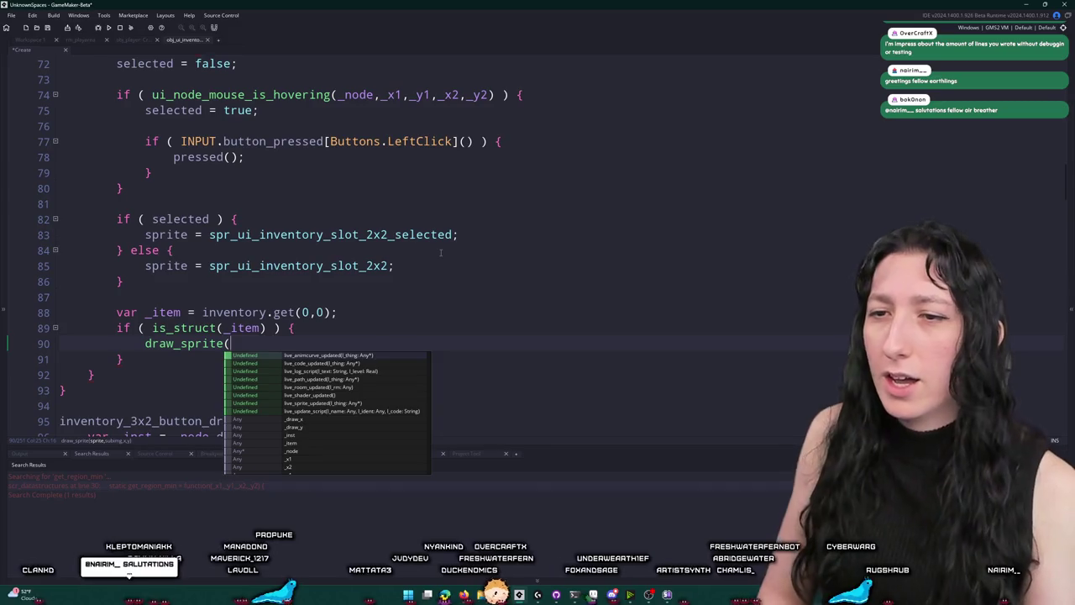
text(_item)
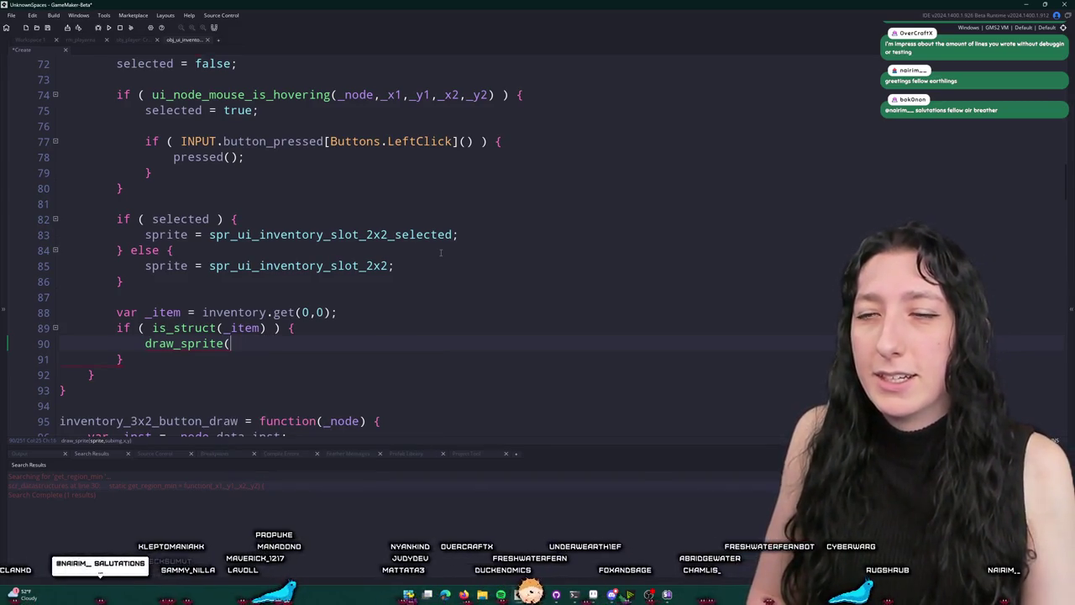
text(item_get_sprite(_item.)
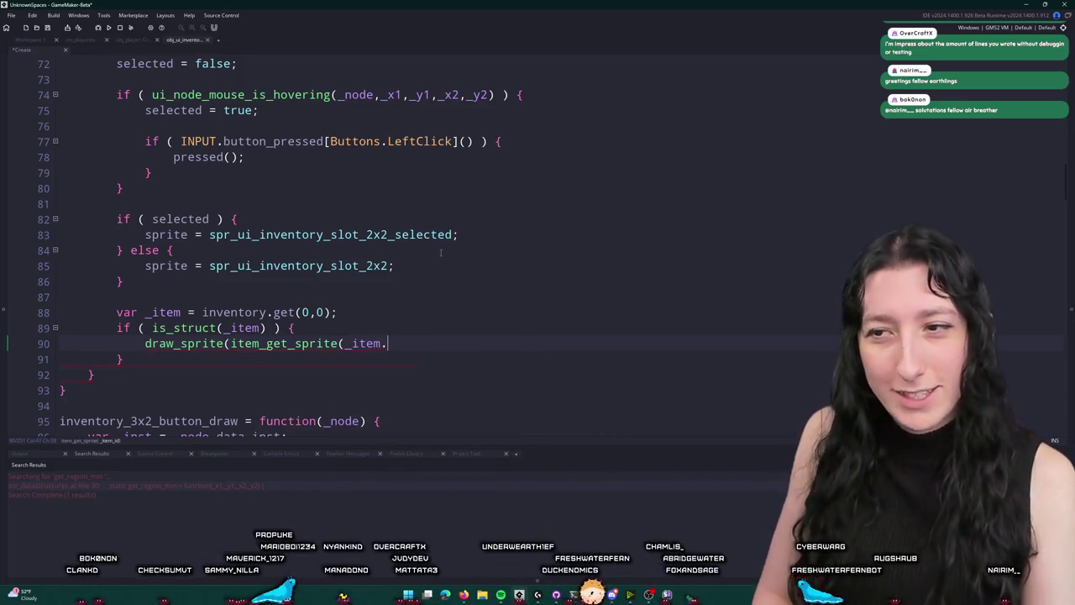
text(item_idk)
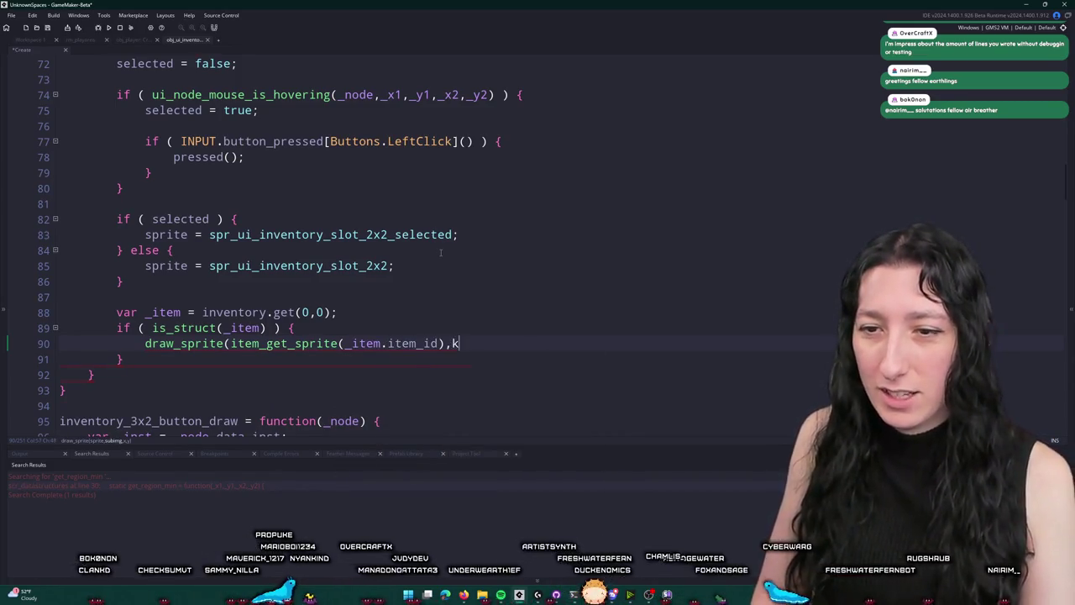
key(BackSpace)
text(0,_draw_x,_draw)
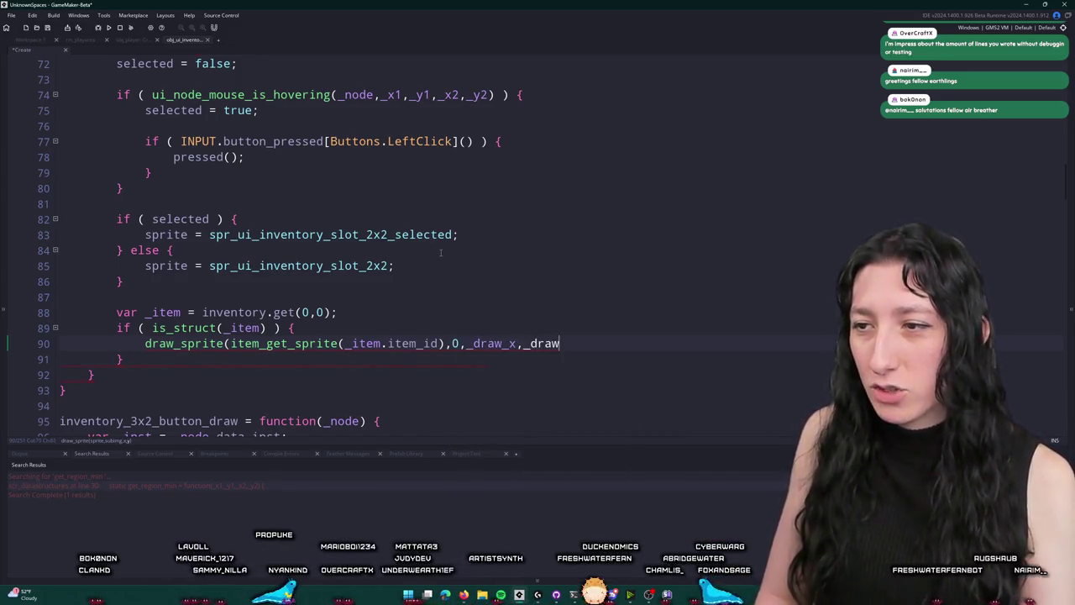
text(_y);)
Run the game with F5, create a lobby, and abort on the Draw-event inventory code error
scroll(477, 333, down, 1)
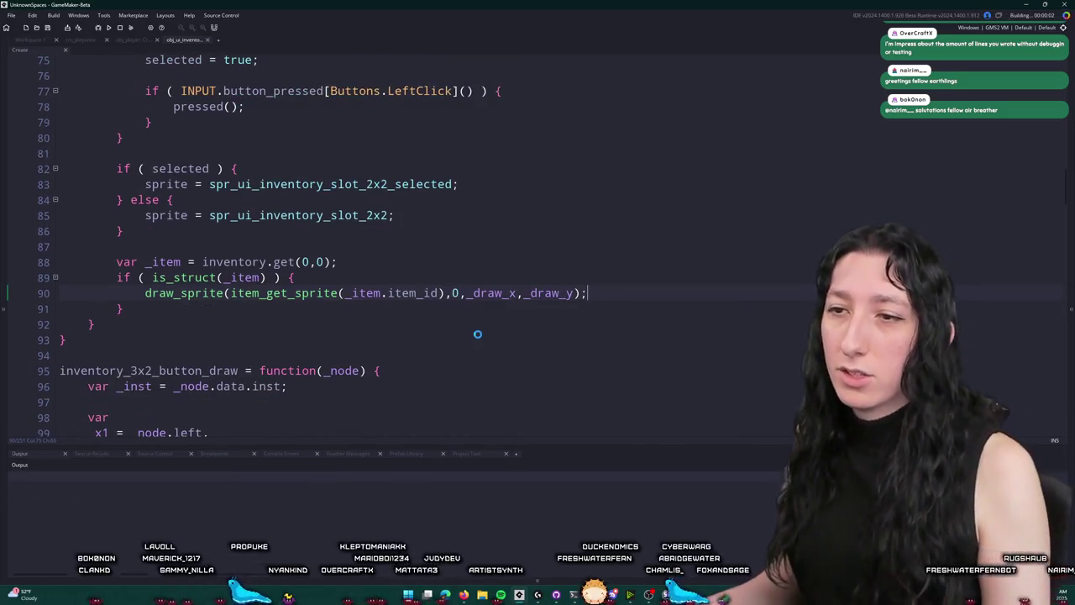
key(F5)
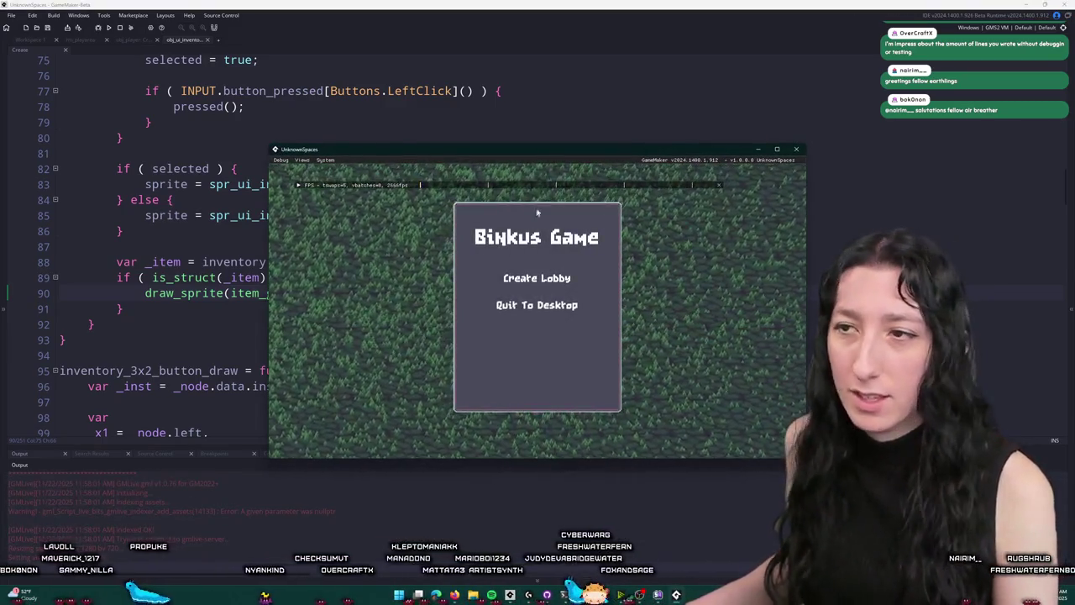
double_click(566, 152)
click(485, 231)
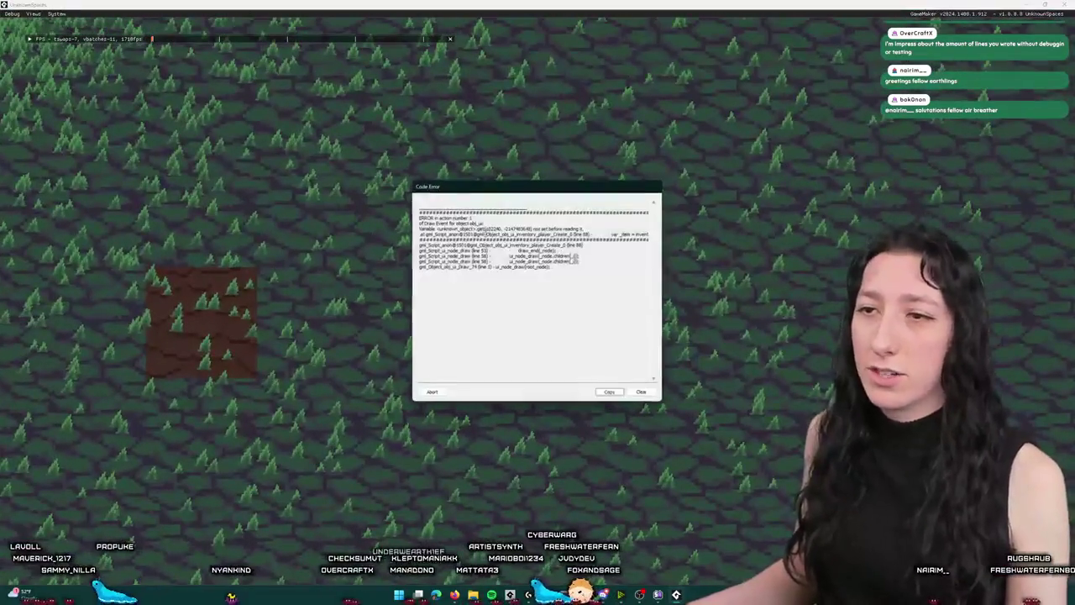
click(430, 392)
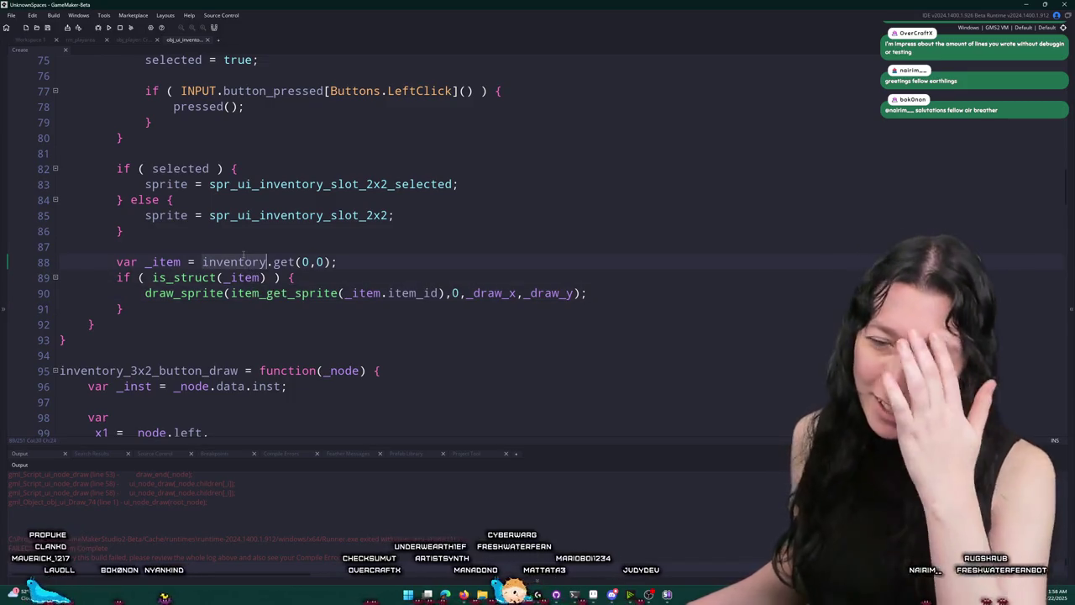
From obj_player's Create code, jump to Inventory's definition in scr_inventory and view its constructor
scroll(242, 255, up, 2)
scroll(244, 260, down, 2)
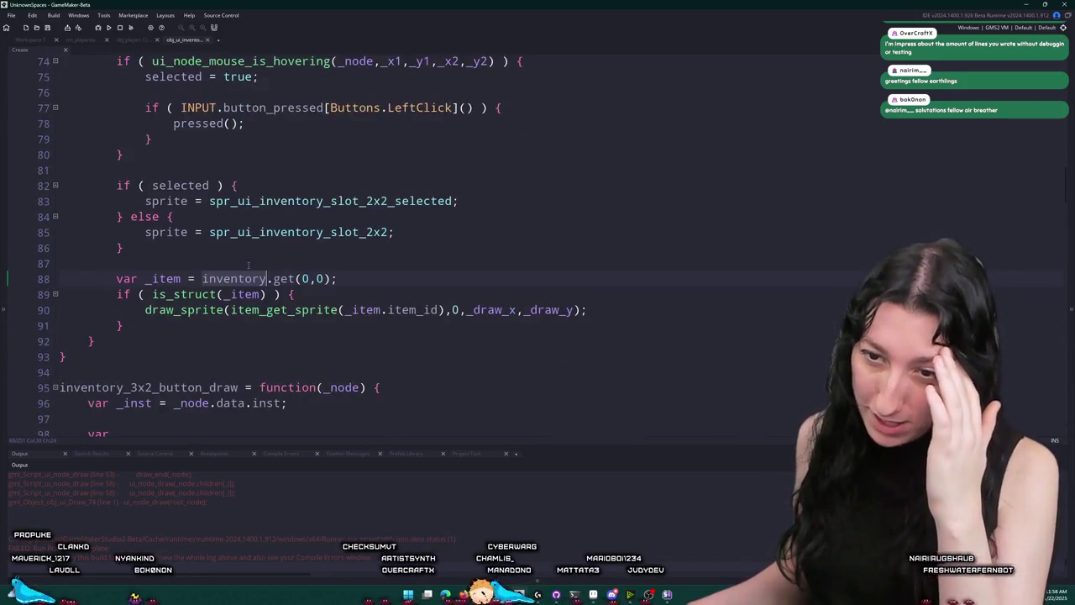
scroll(211, 555, up, 5)
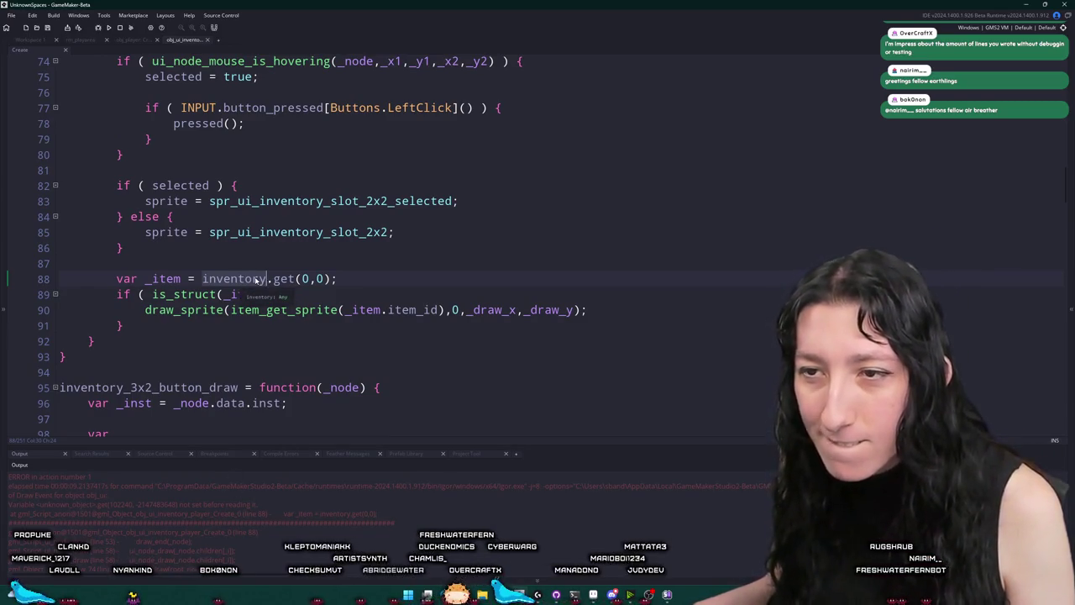
click(135, 42)
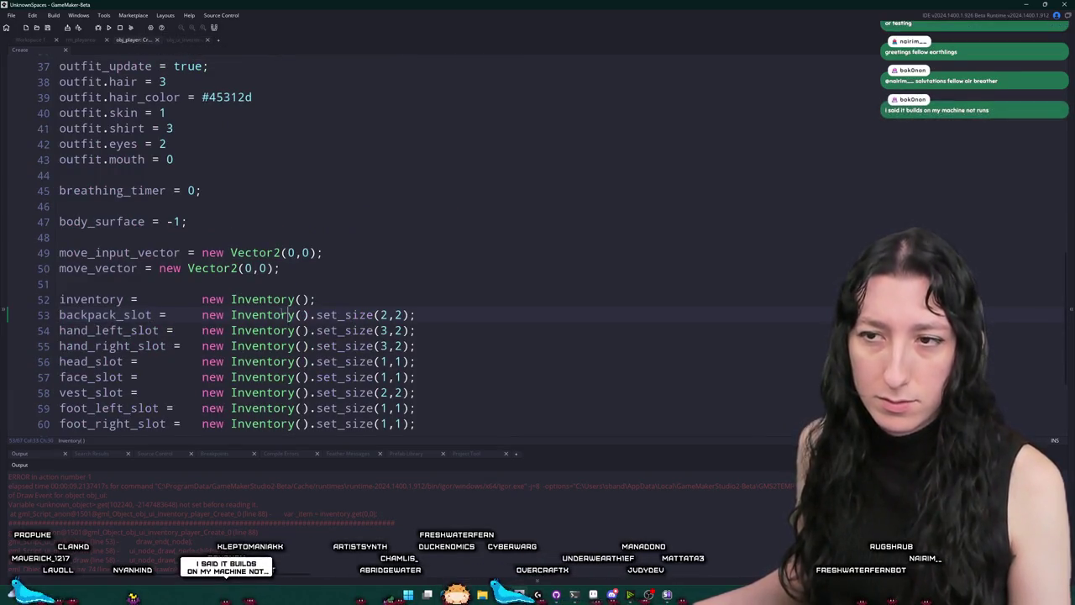
middle_click(256, 315)
scroll(202, 188, down, 2)
scroll(175, 166, down, 12)
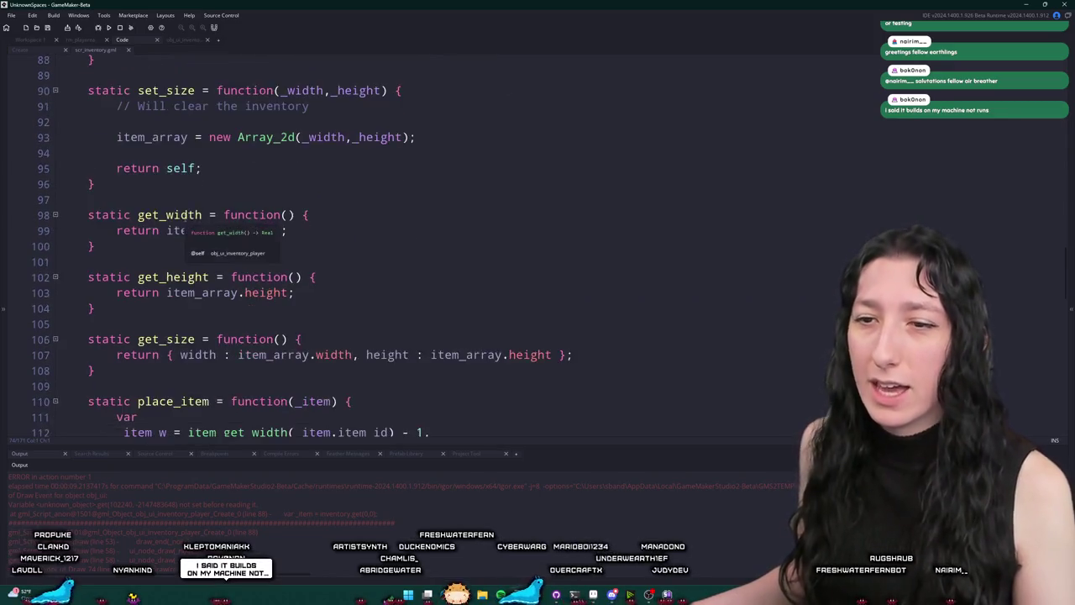
scroll(204, 343, down, 8)
scroll(219, 319, up, 15)
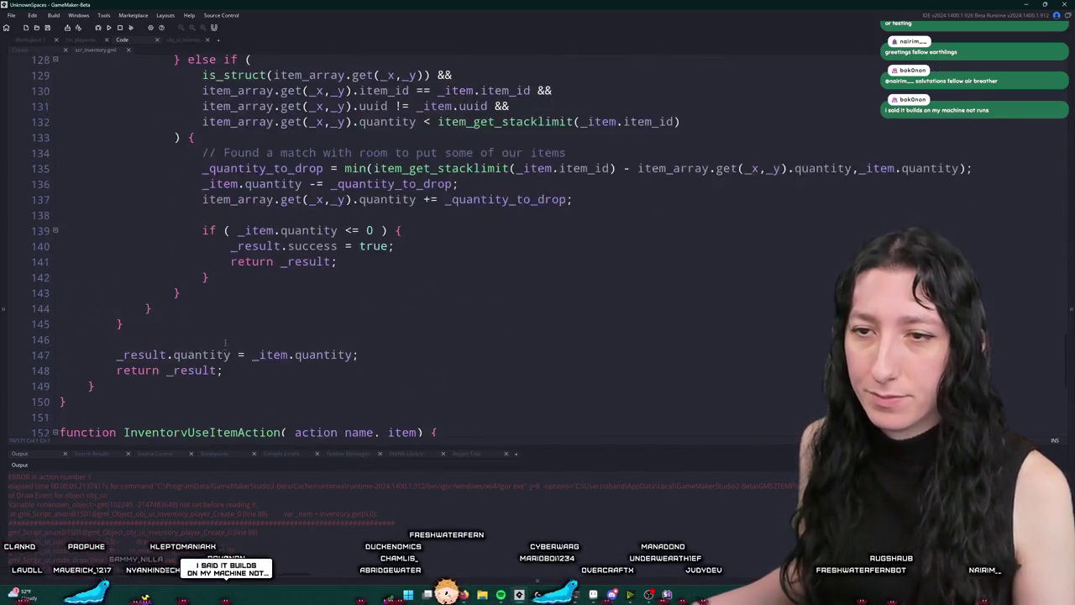
scroll(227, 290, up, 6)
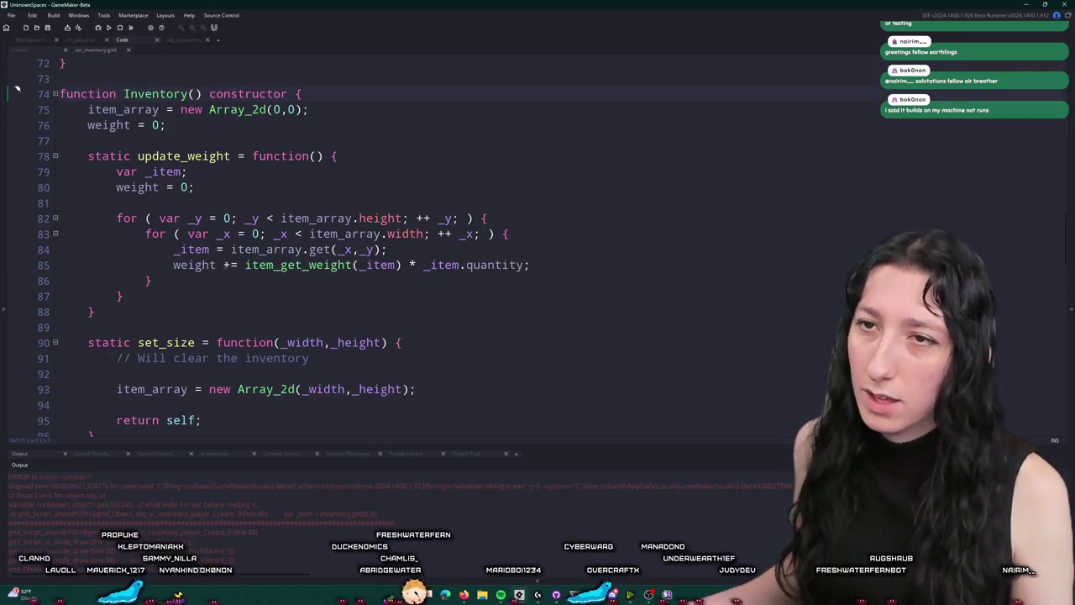
After update_weight, add static get(_x,_y) { return item_array.get(_x,_y); }
click(178, 309)
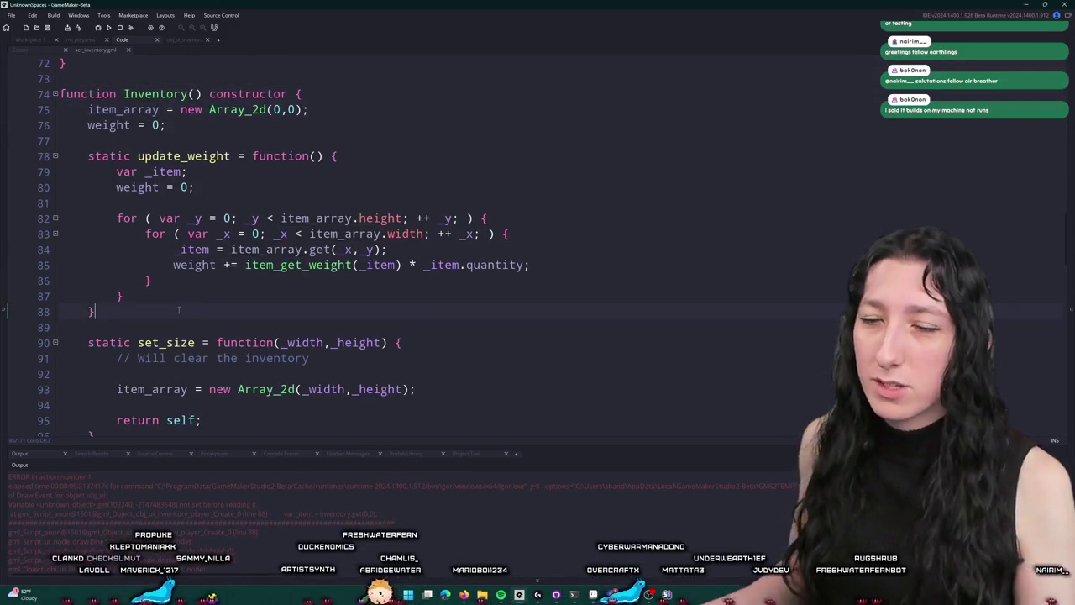
key(Return)
key(Return)
key(BackSpace)
text(get)
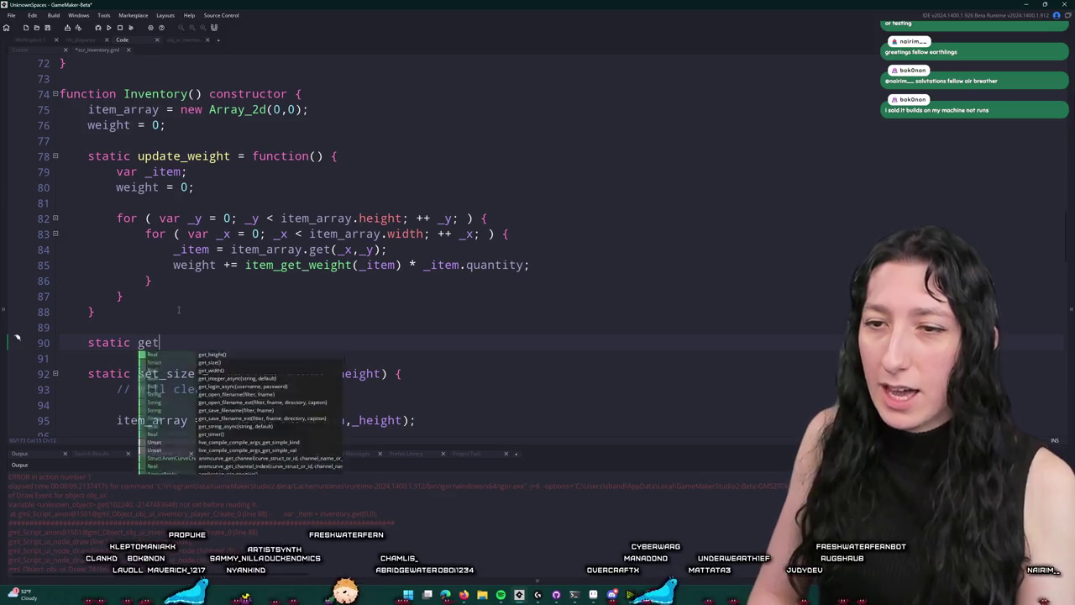
text((_x,_y) {)
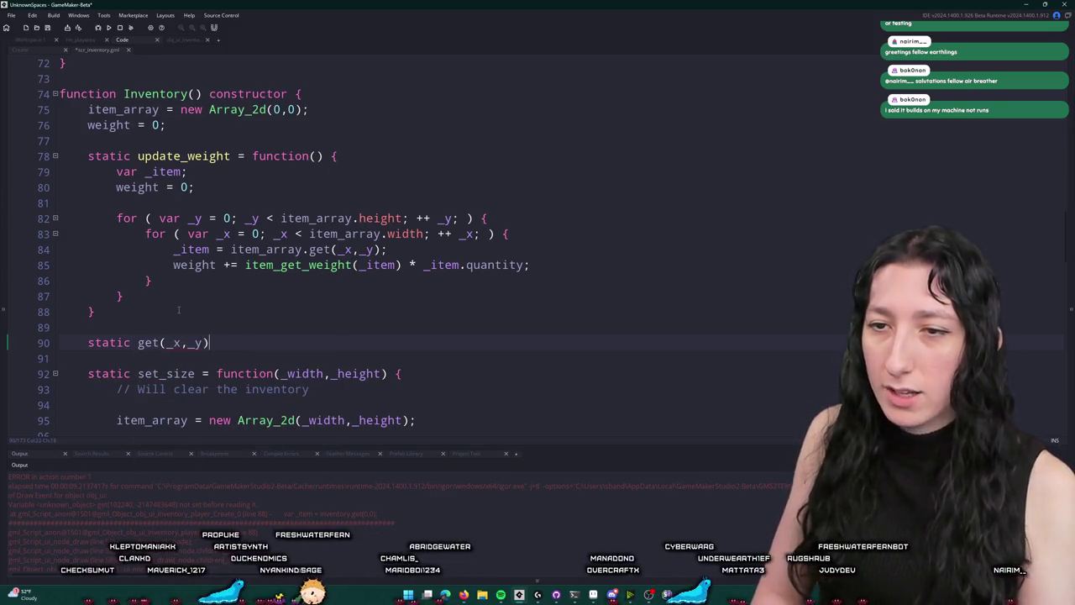
key(Return)
text(item_array)
key(ctrl+BackSpace)
text(re)
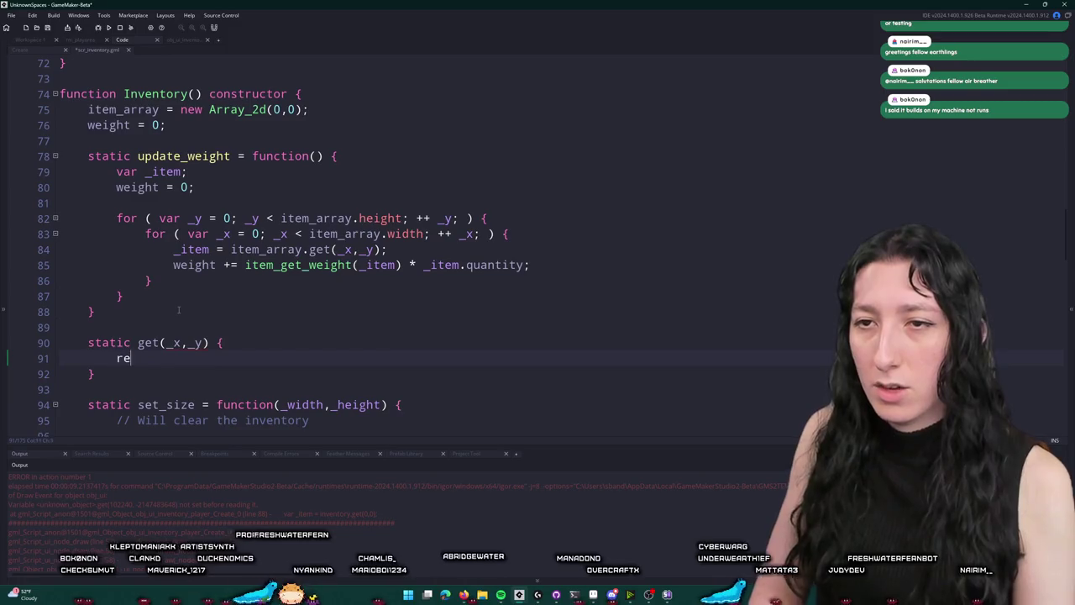
text(turn item_array.get()
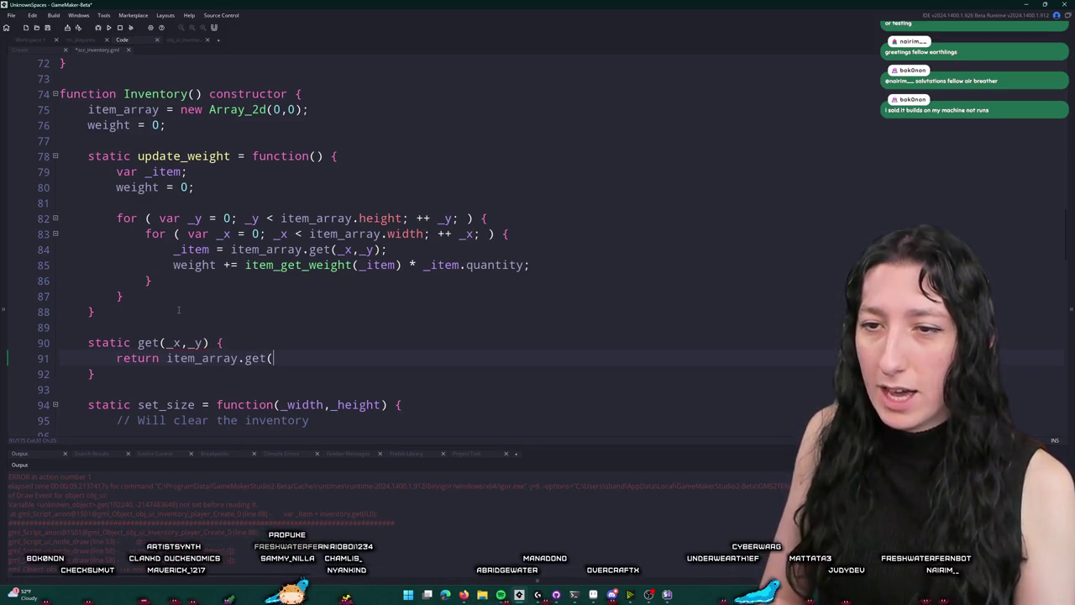
text(_x,_y);)
Save and close scr_inventory, then rebuild the game with F5
key(ctrl+s)
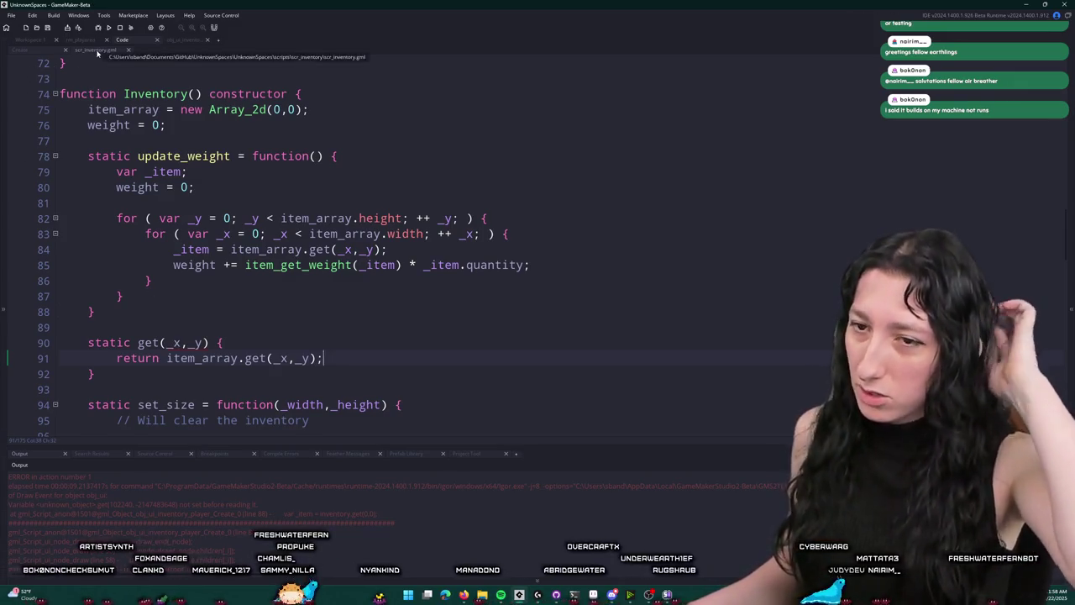
click(128, 50)
key(F5)
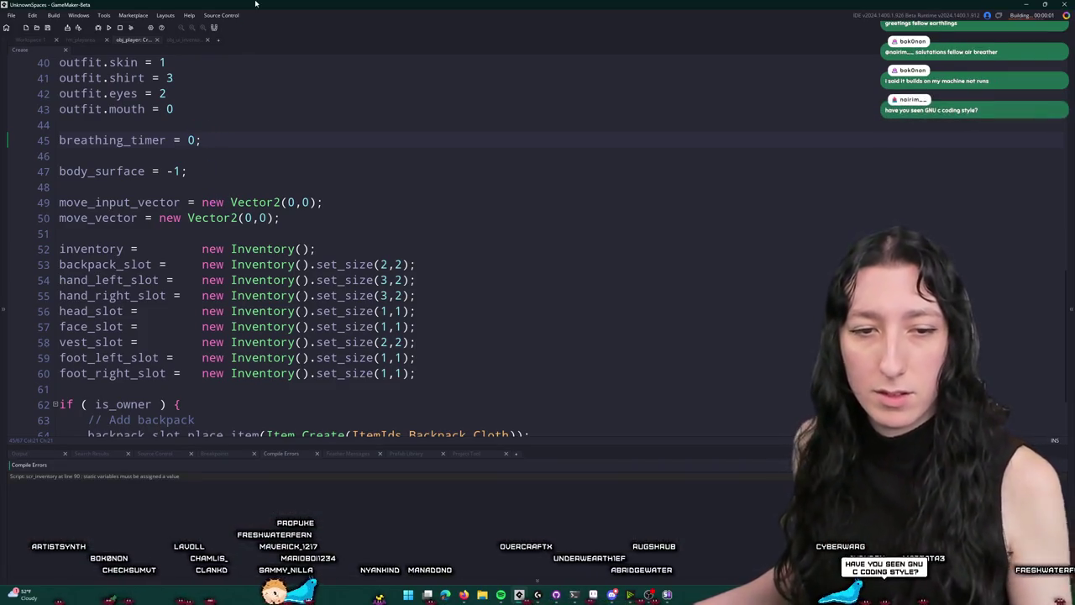
Jump to the compile error on line 90, insert '= function' after get, and rebuild
double_click(211, 478)
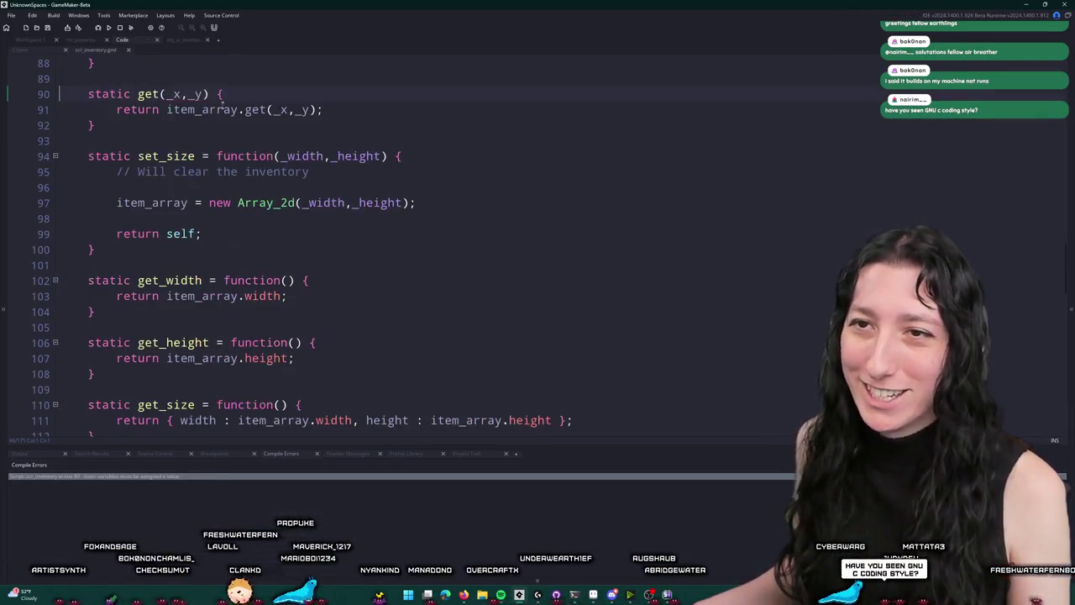
key(Left)
key(Left)
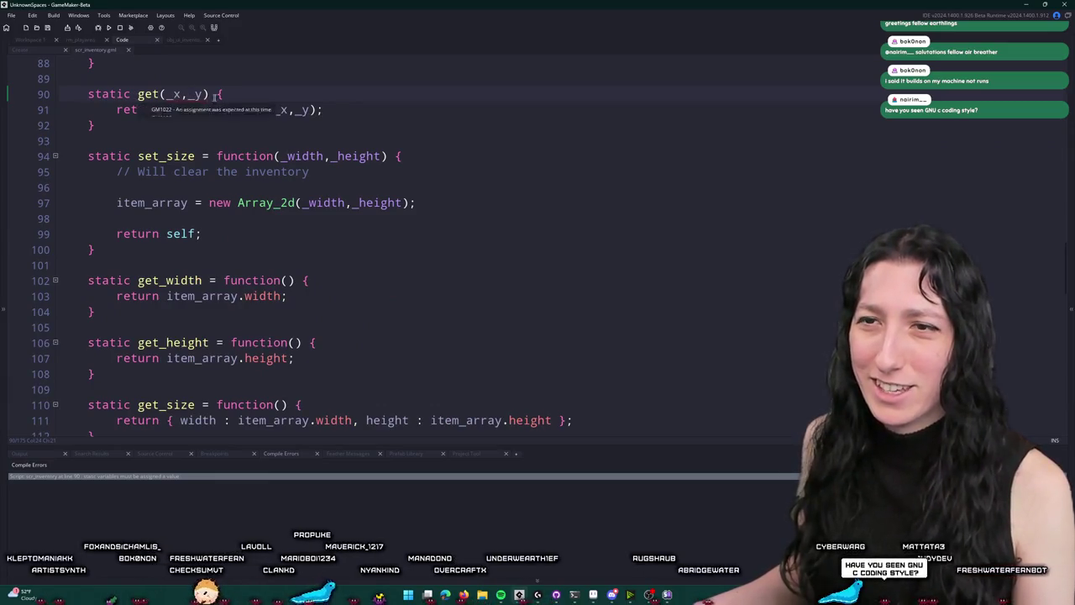
text(= function)
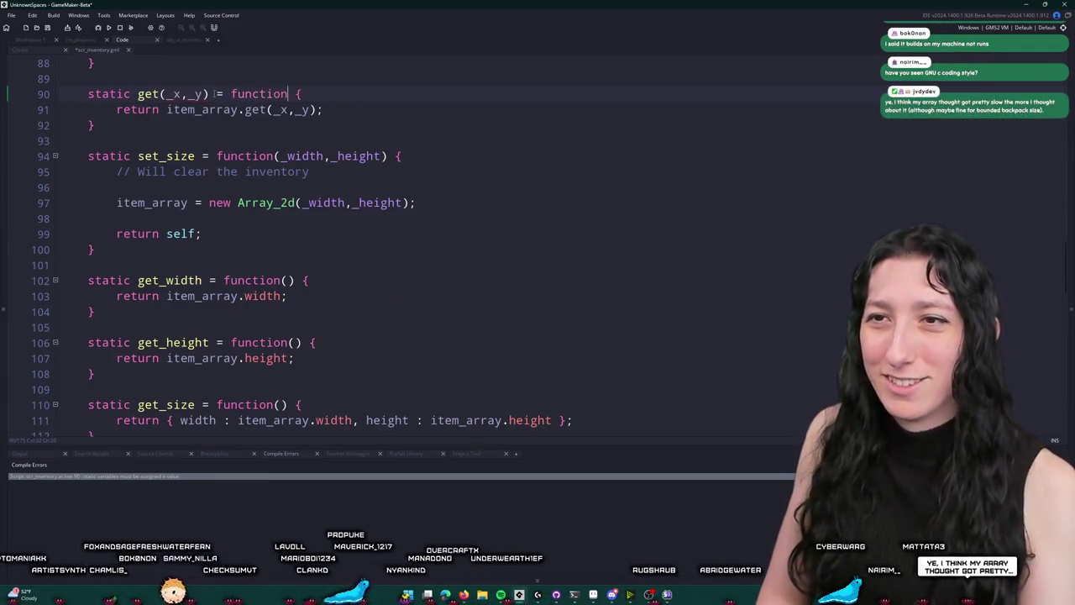
key(F5)
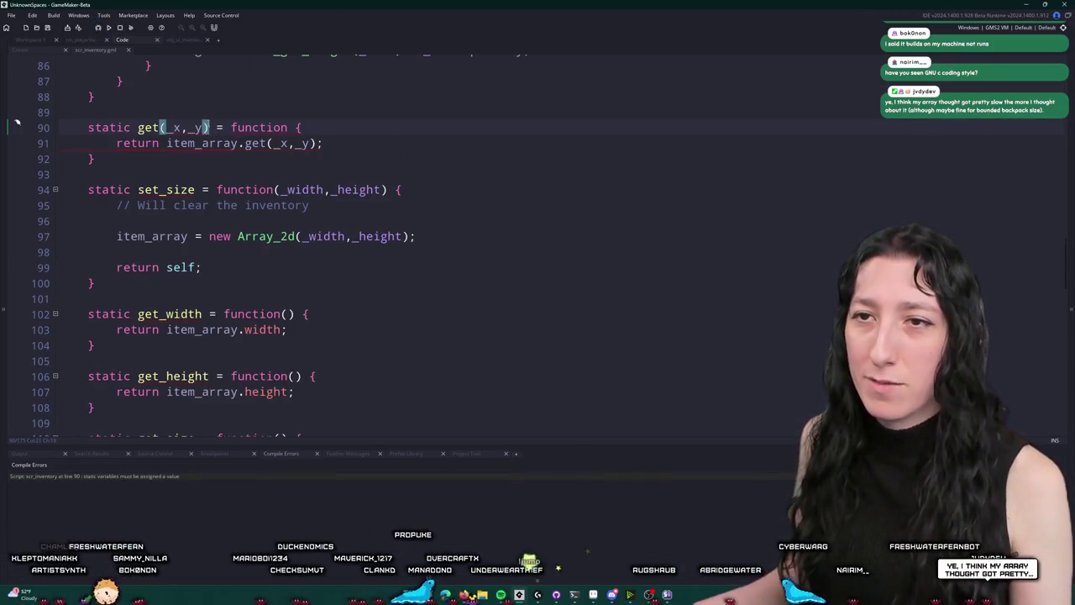
Move the (_x,_y) parameters after function so line 90 reads static get = function(_x,_y), then run
click(162, 127)
key(ctrl+x)
click(238, 127)
key(ctrl+v)
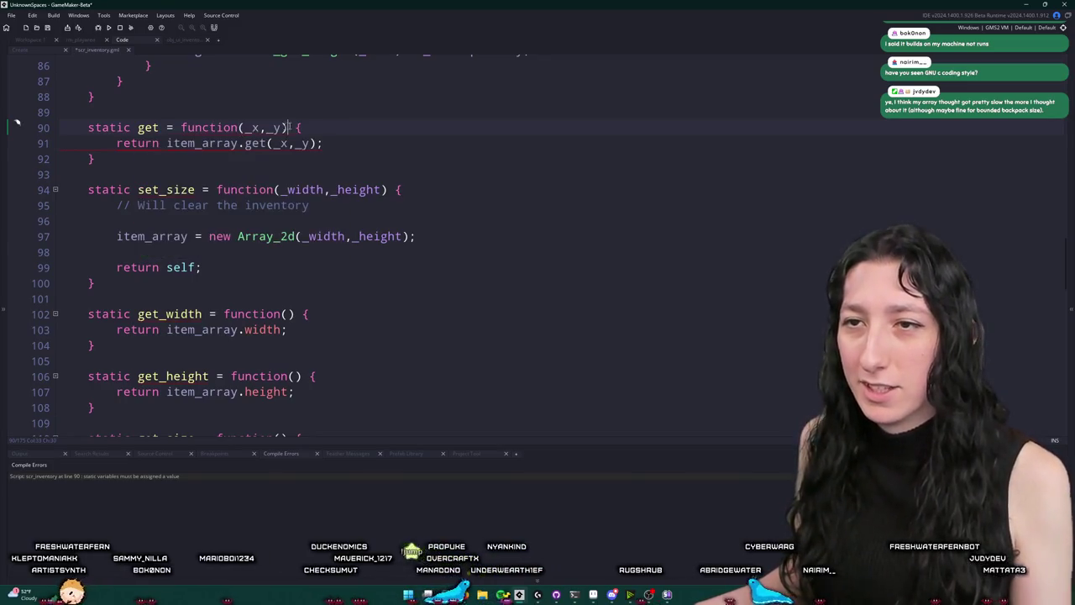
key(F5)
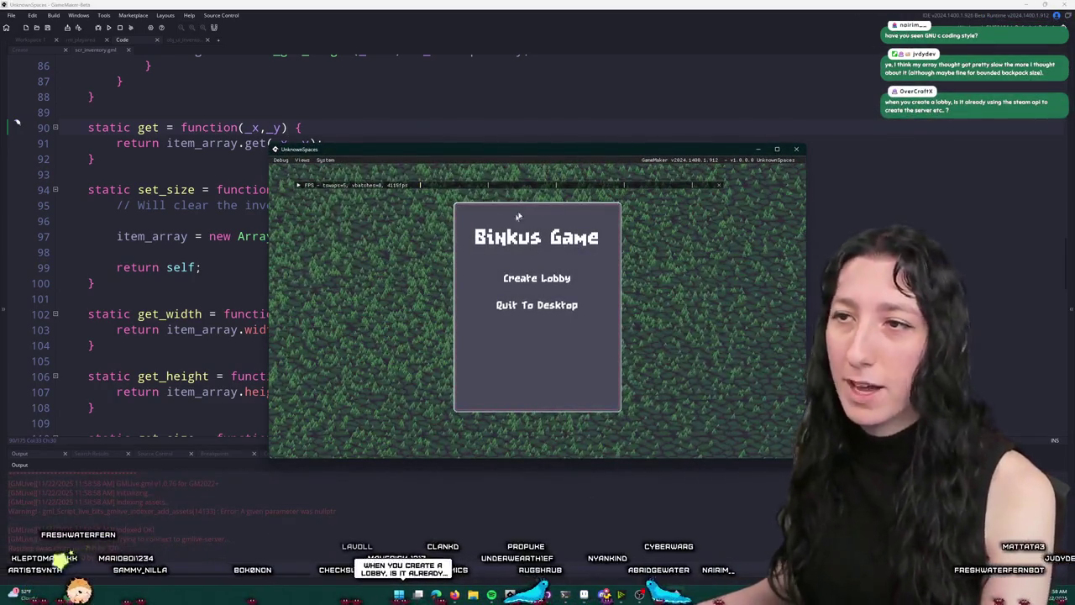
Maximize the game window, start a lobby, and walk the character through the forest world
double_click(562, 157)
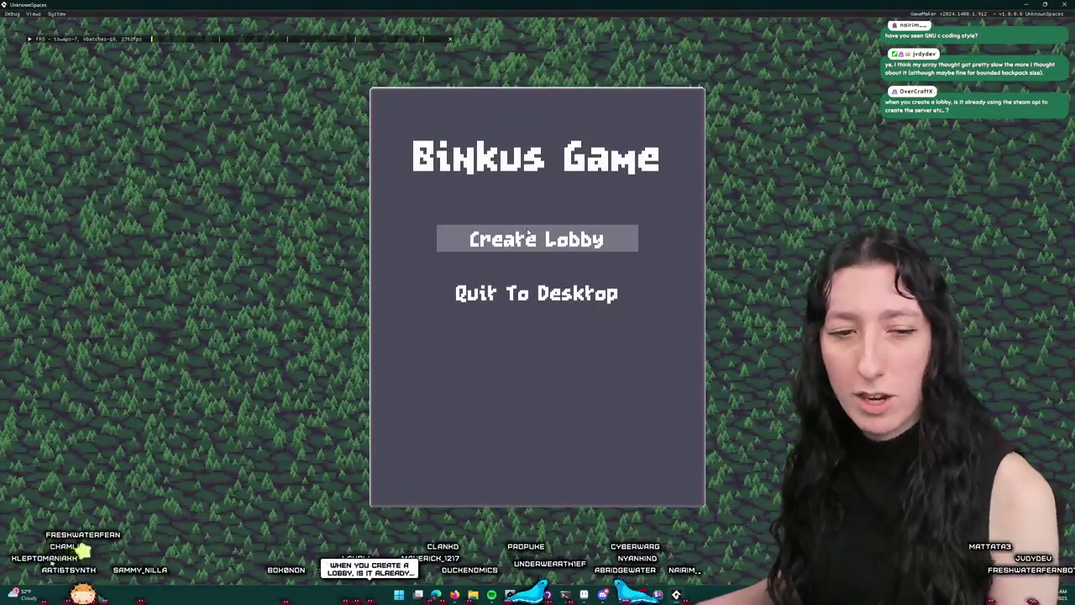
click(518, 242)
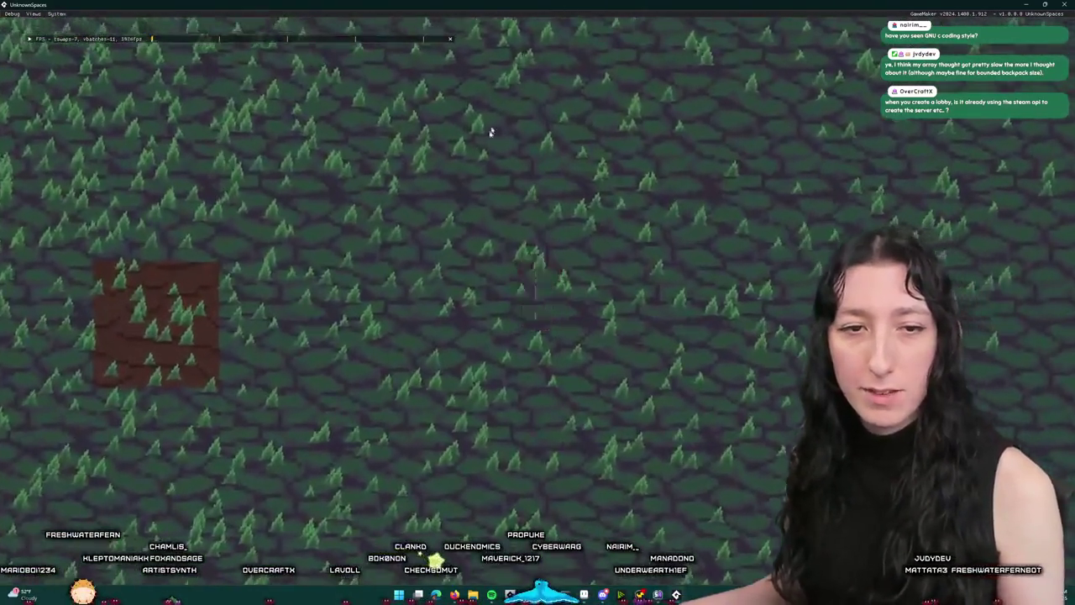
key(a)
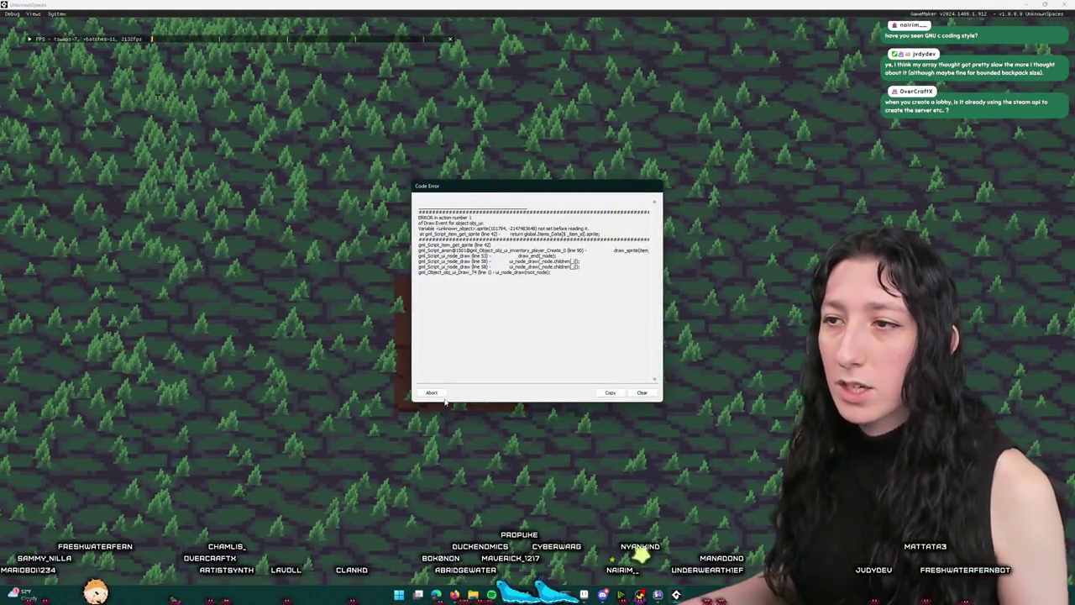
Close the game, add show_message(_item); inside the is_struct check, then rerun and create a lobby
click(431, 392)
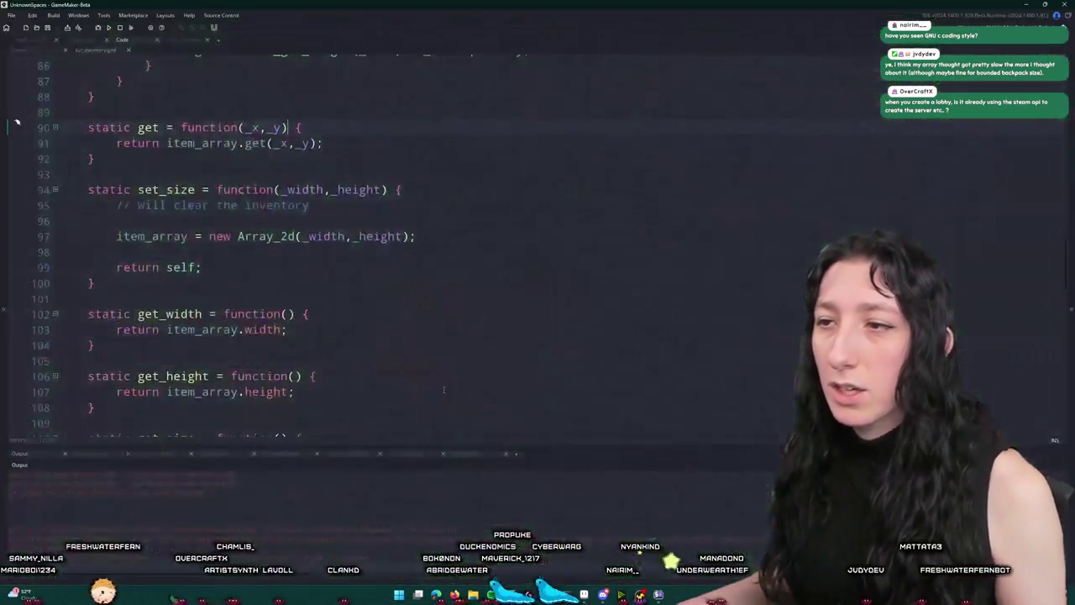
scroll(336, 252, up, 3)
click(191, 38)
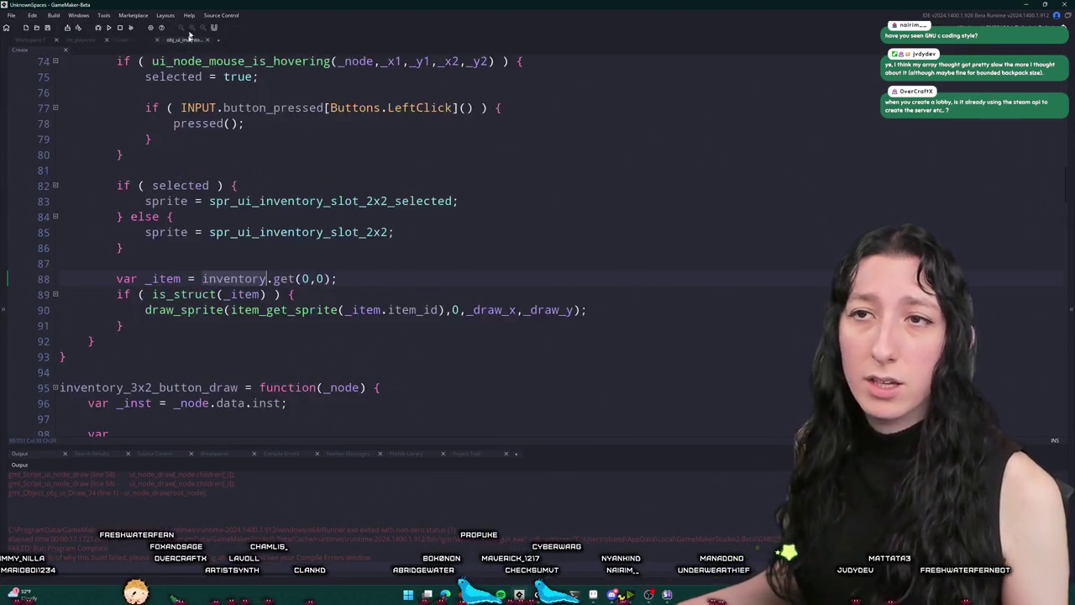
scroll(243, 269, up, 1)
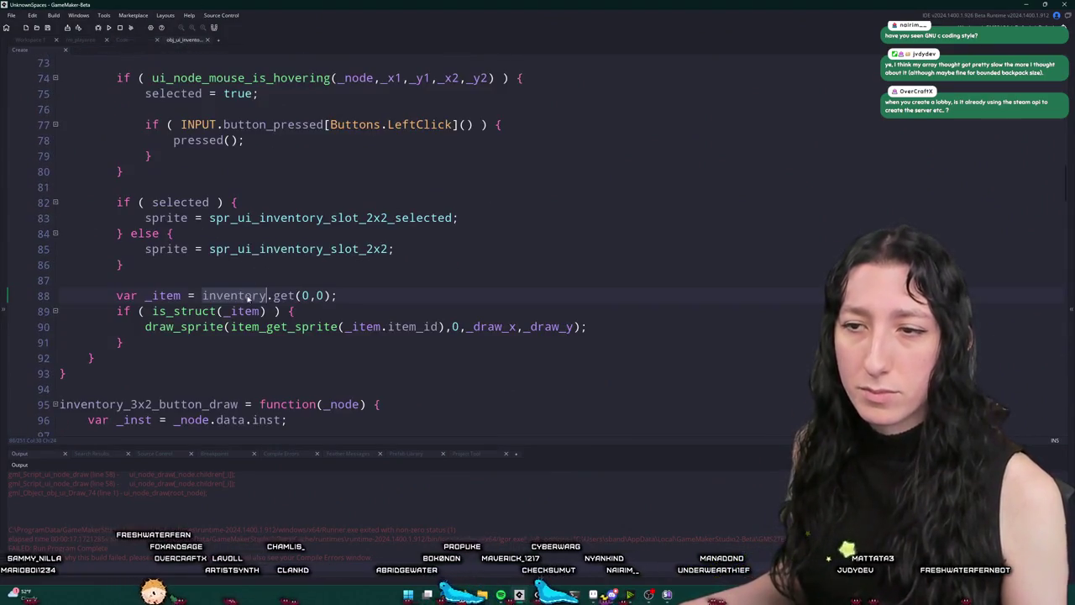
click(291, 329)
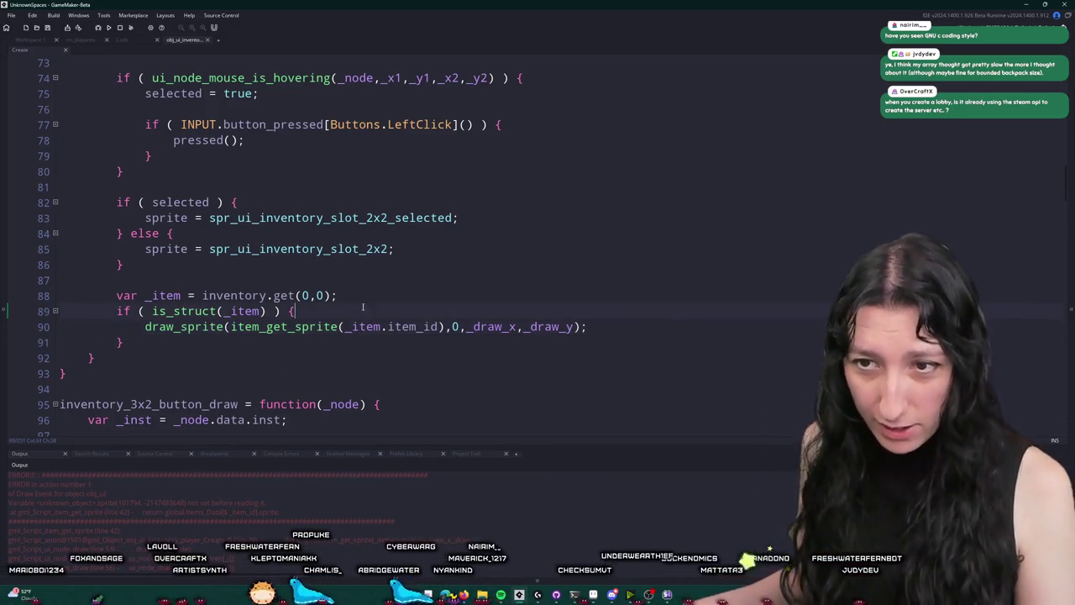
key(Return)
text(show_message()
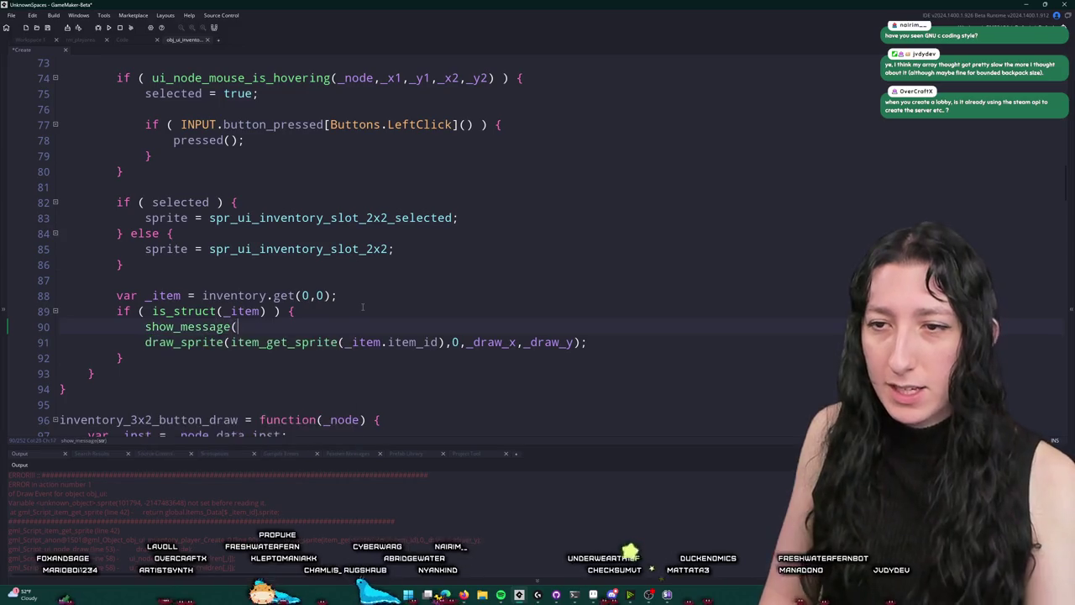
text(_item);)
key(F5)
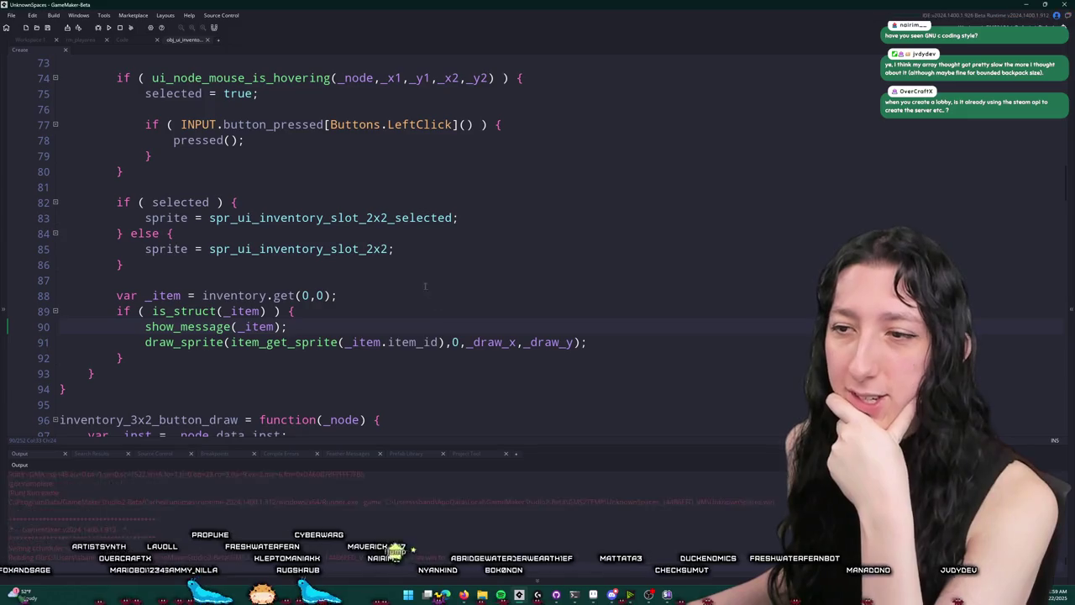
click(521, 280)
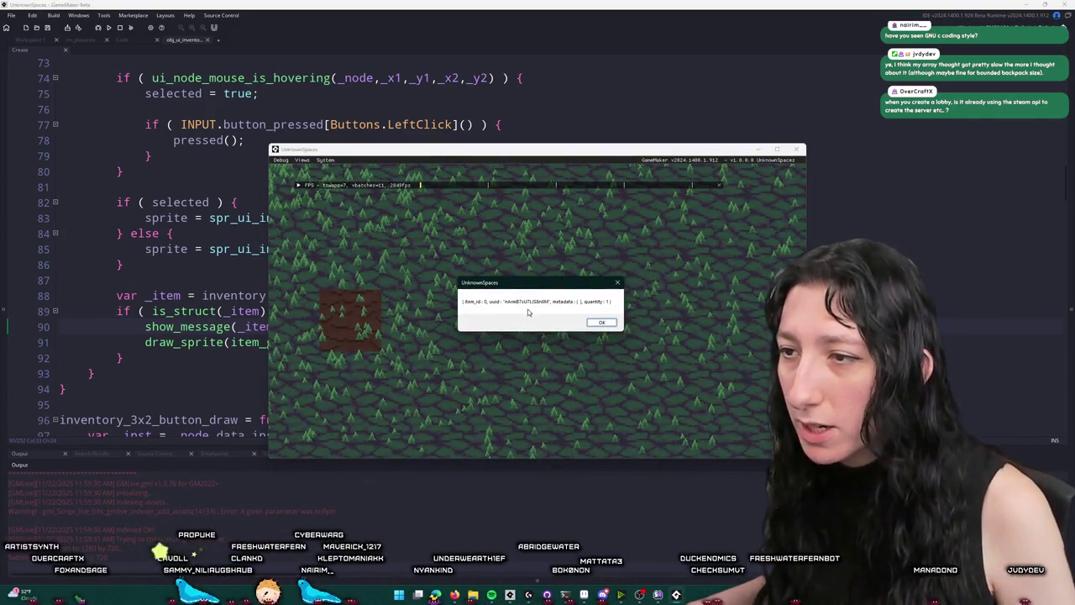
Stop the game and review item_get_sprite and the ItemObject constructor in scr_items.gml
click(120, 27)
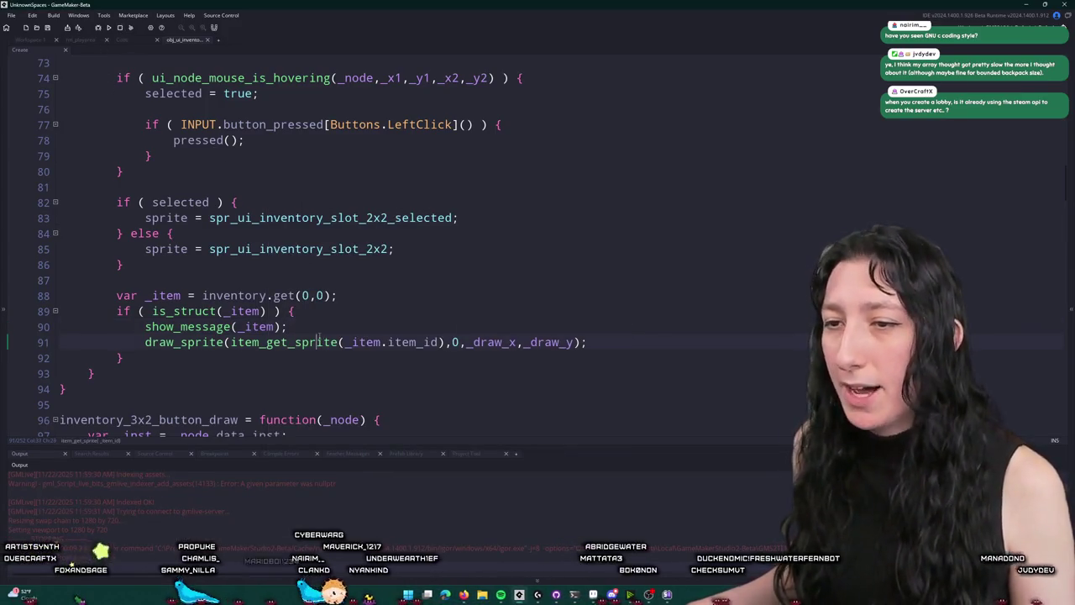
middle_click(332, 342)
scroll(179, 272, up, 12)
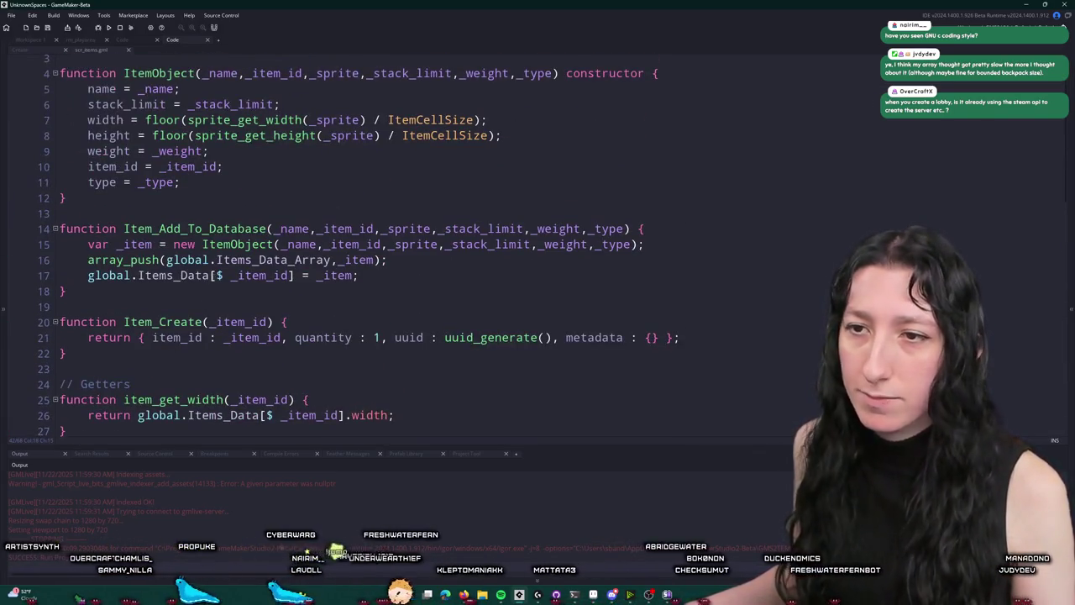
scroll(203, 270, down, 2)
scroll(170, 123, up, 1)
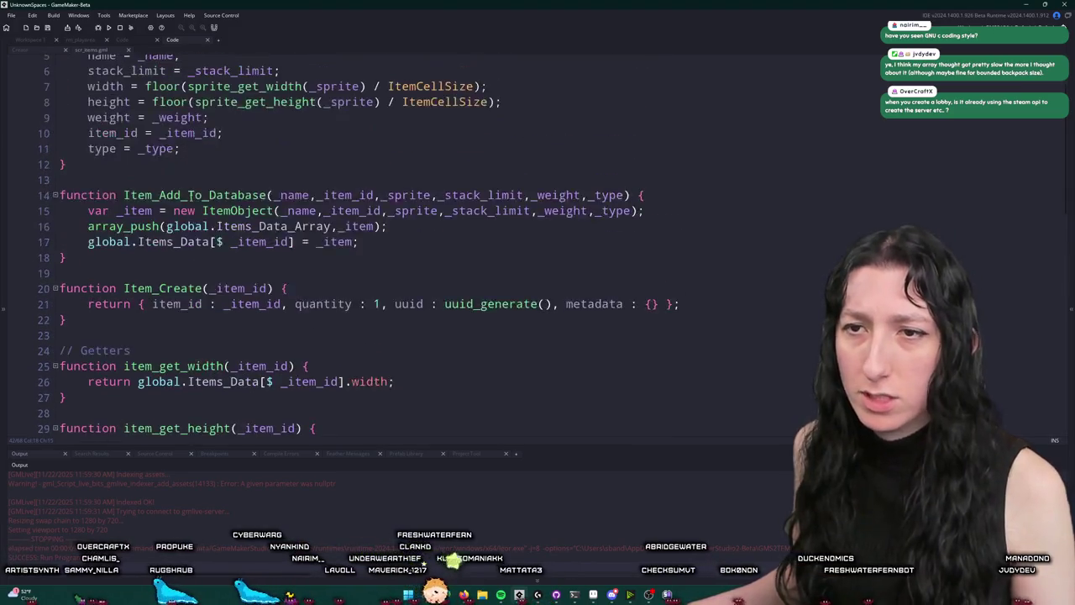
scroll(361, 386, down, 5)
scroll(361, 387, down, 2)
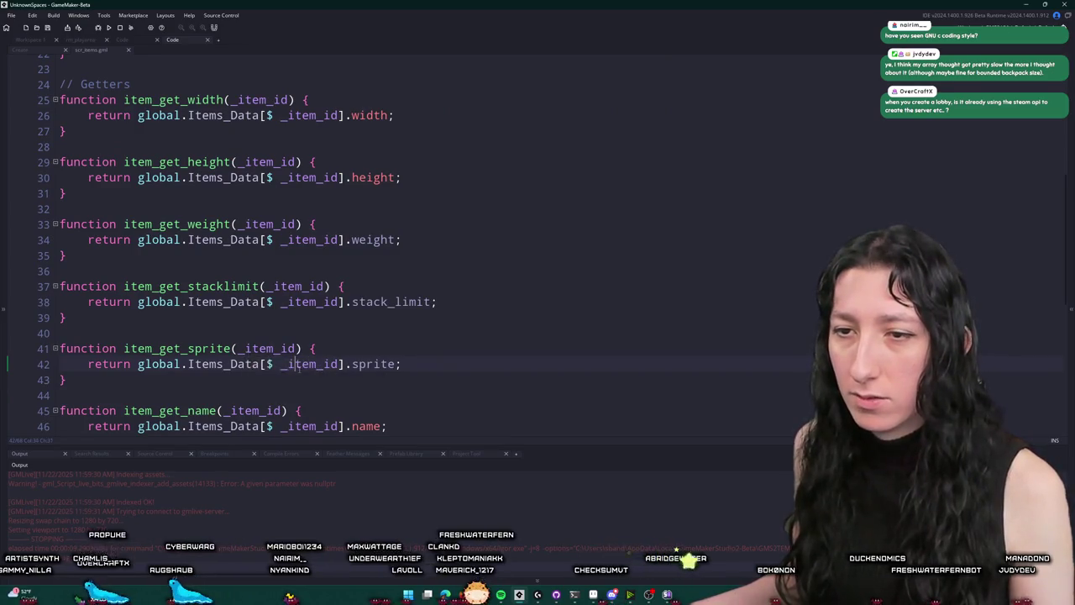
scroll(229, 262, up, 9)
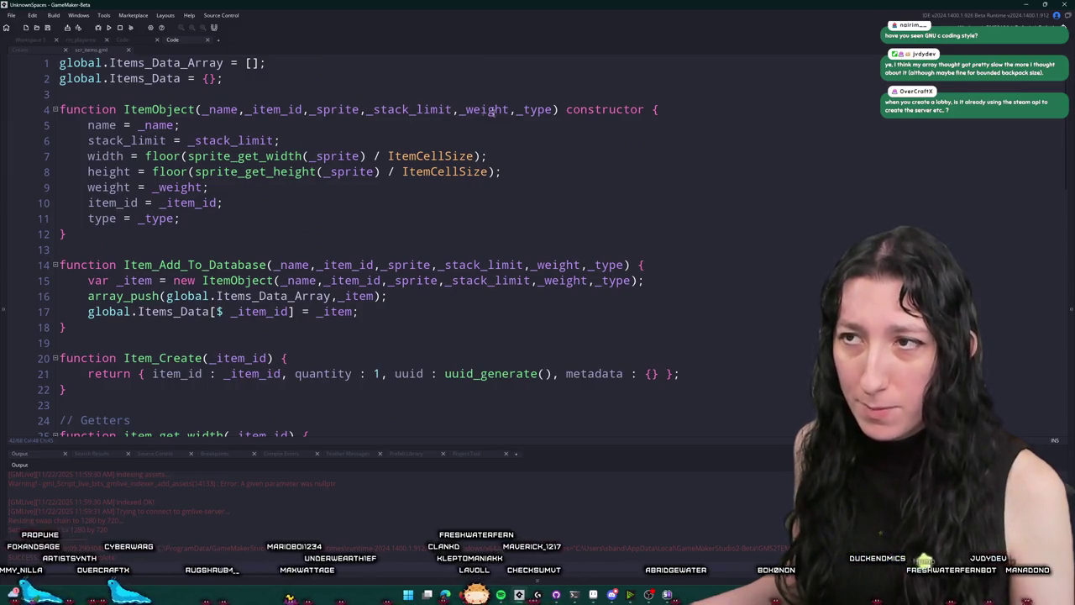
Add a new line after ItemObject's type assignment for the sprite field and rebuild the game
click(320, 109)
click(260, 203)
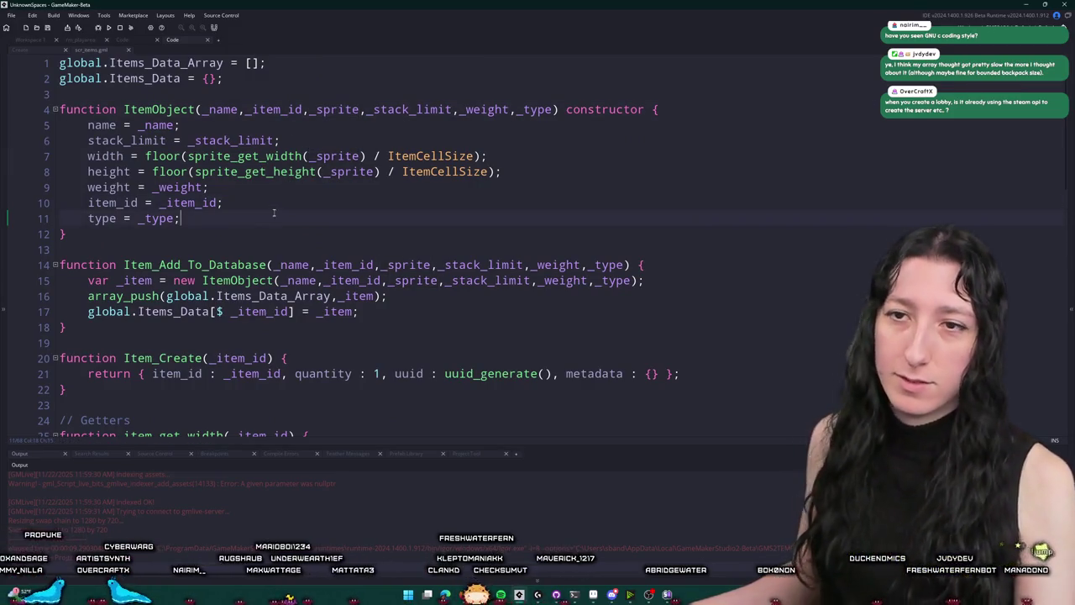
key(Return)
key(F5)
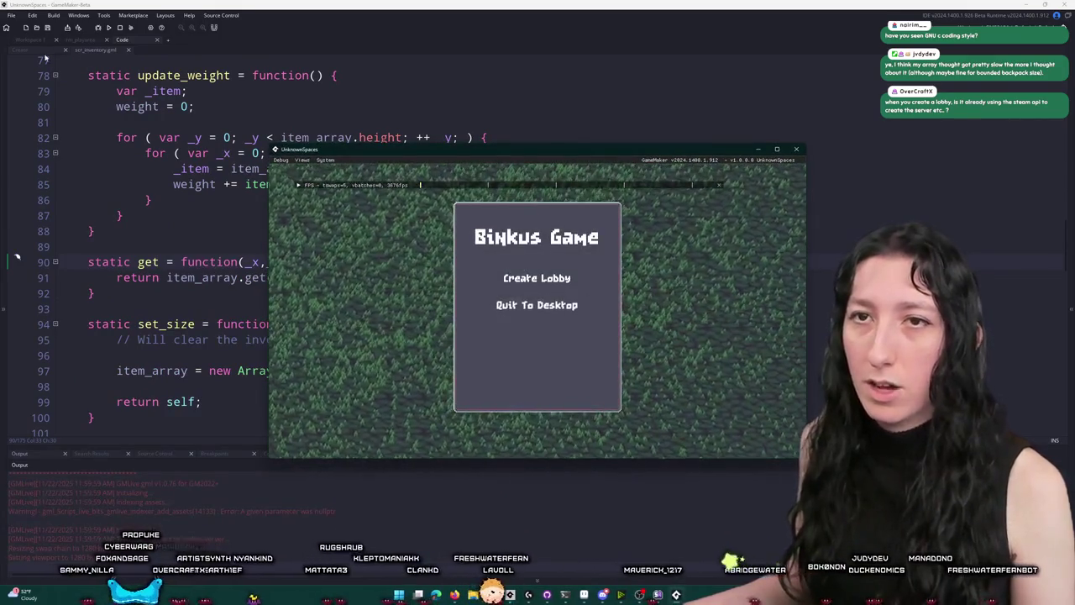
Stop the game, find show_message with a project-wide search, and delete that debug line
click(120, 27)
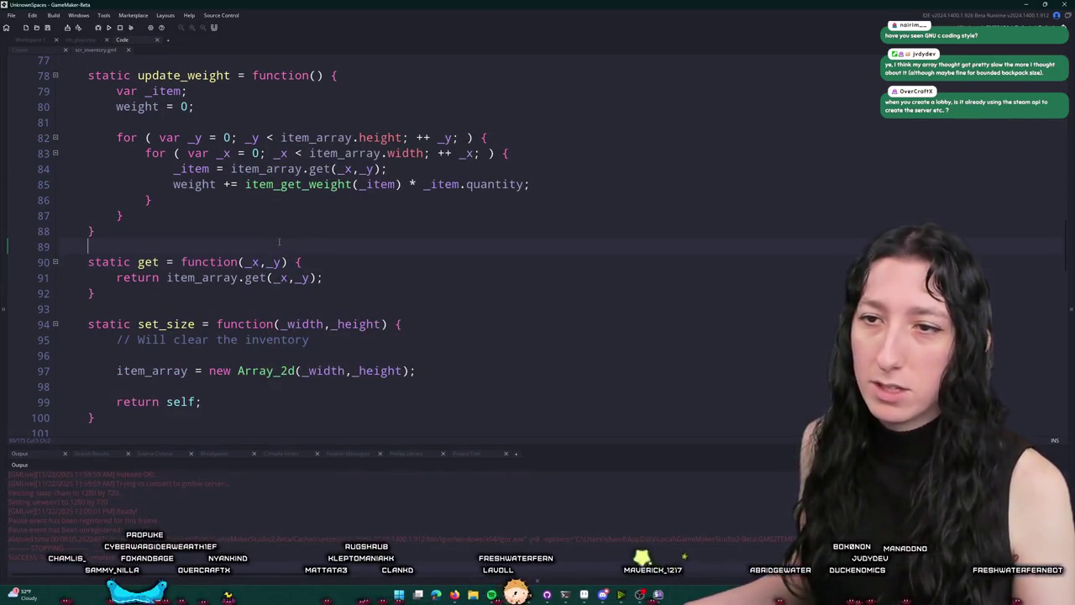
click(34, 40)
key(ctrl+shift+f)
text(show_me)
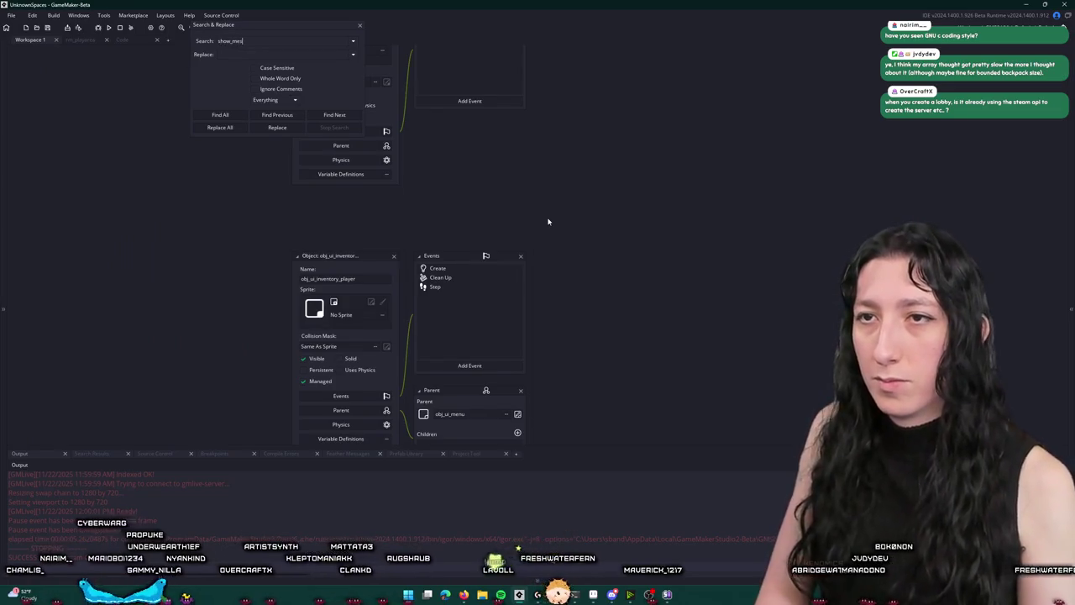
text(sage)
key(Return)
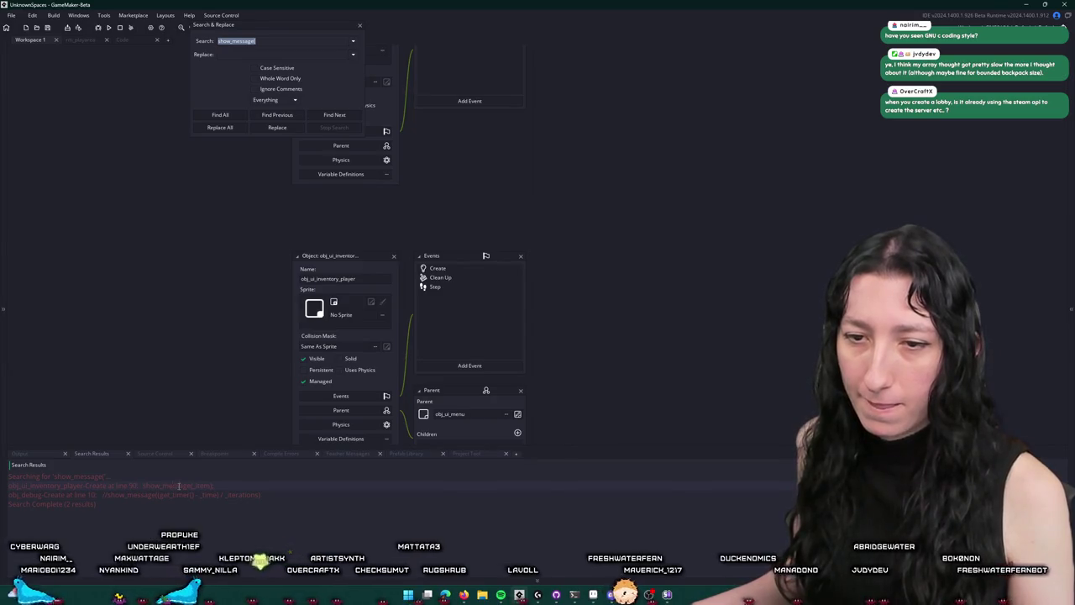
double_click(179, 486)
click(859, 165)
key(shift+Down)
key(Delete)
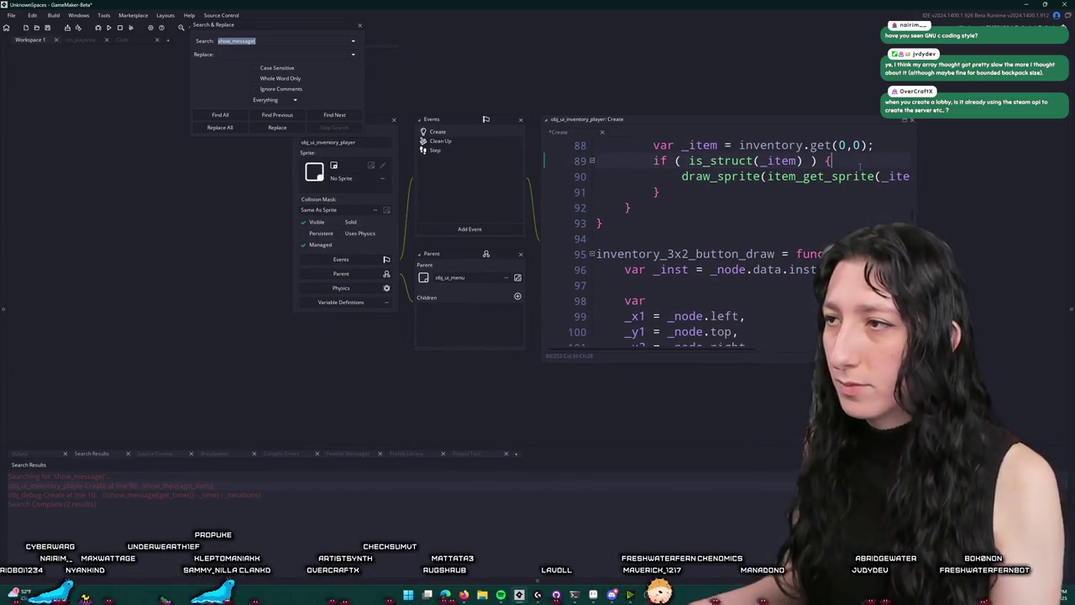
Run the game, create a lobby, and check the backpack sprite in the inventory screen
key(F5)
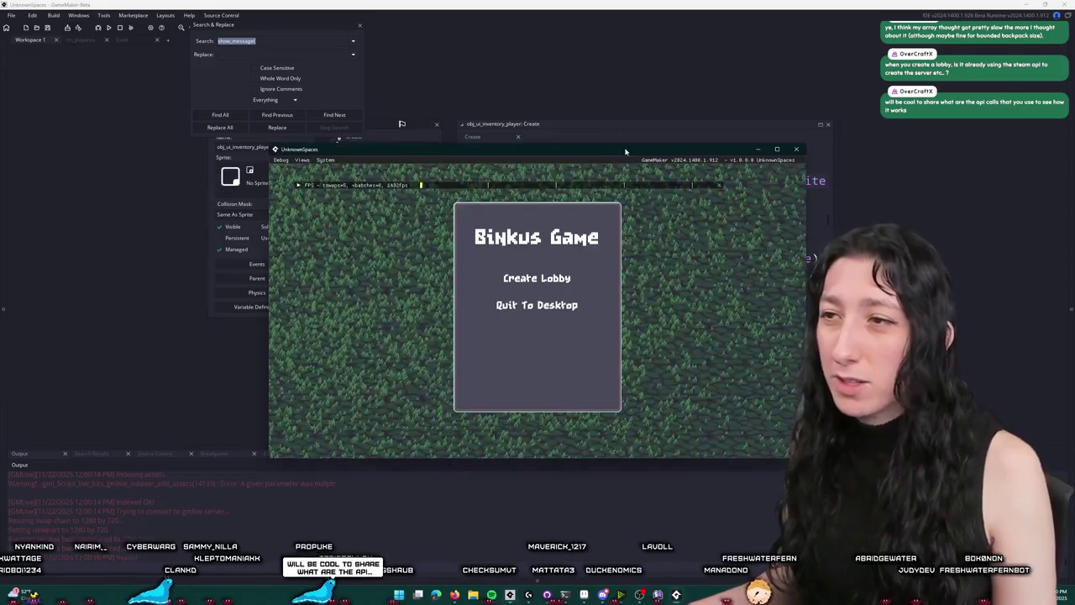
double_click(624, 150)
click(535, 237)
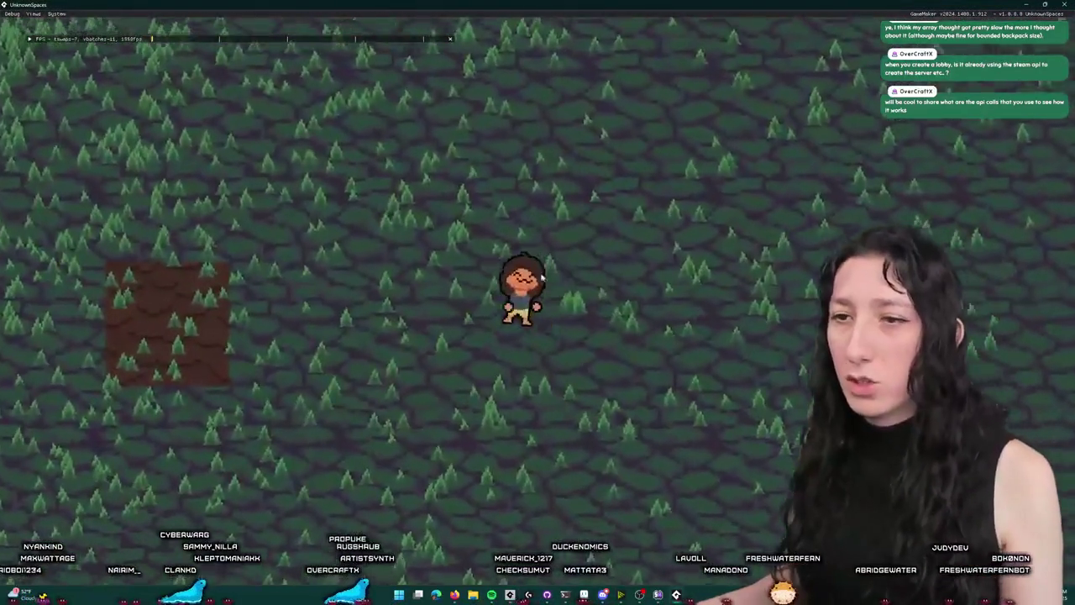
key(Tab)
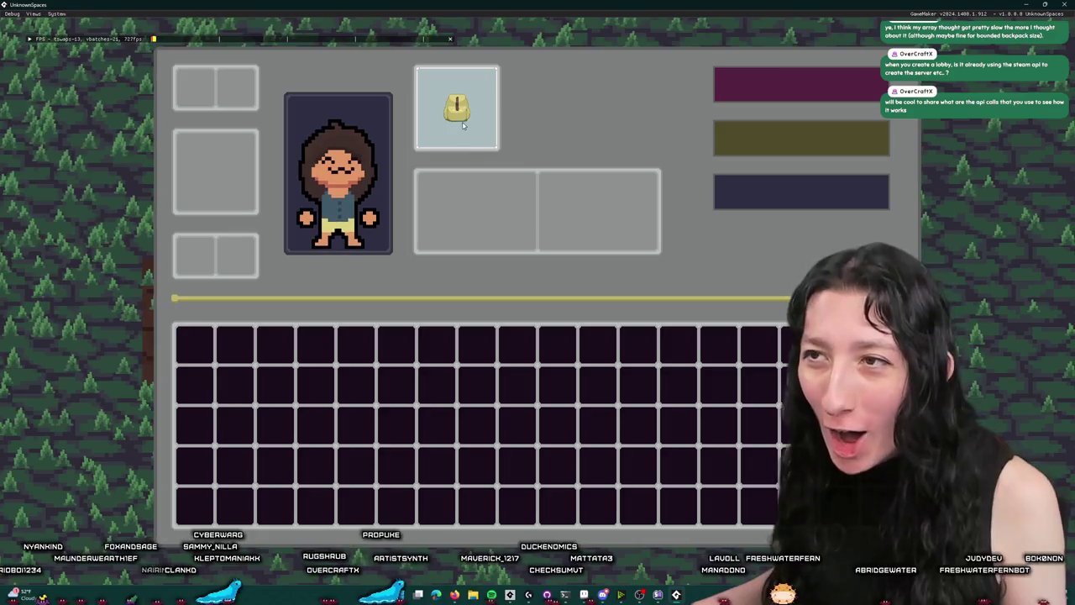
key(Escape)
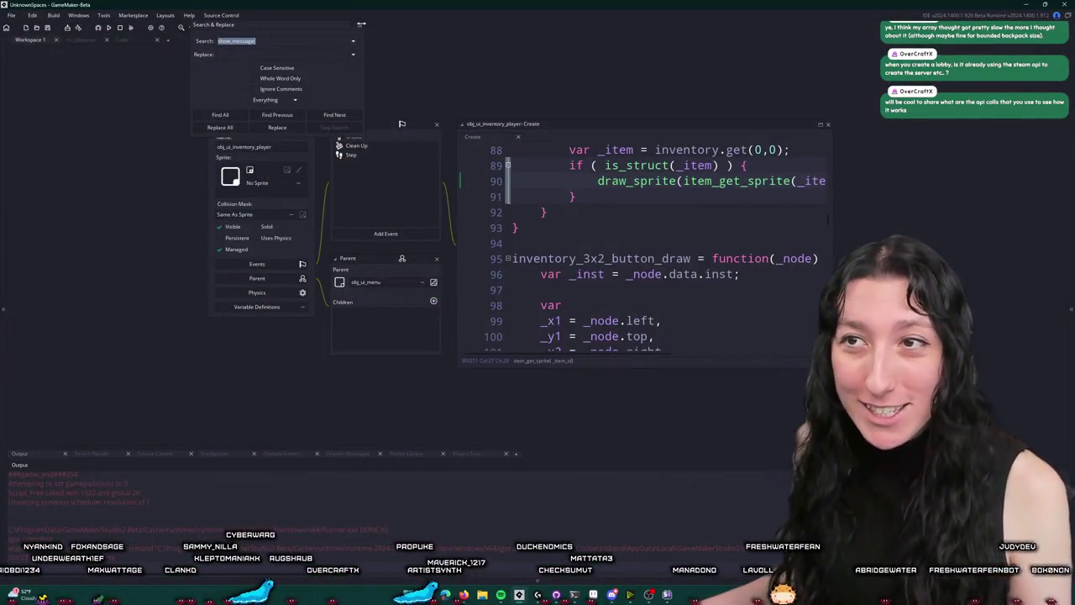
Change line 90's draw_sprite to draw_sprite_ext scaled by global.Gui_Scale and rebuild the game
click(359, 28)
click(126, 39)
scroll(266, 189, up, 2)
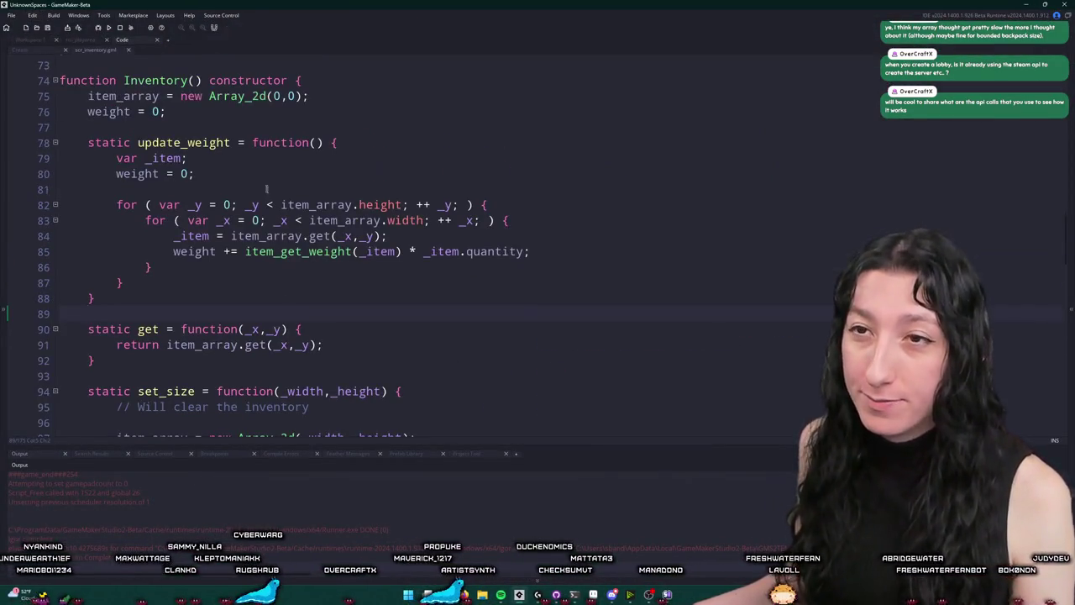
click(69, 41)
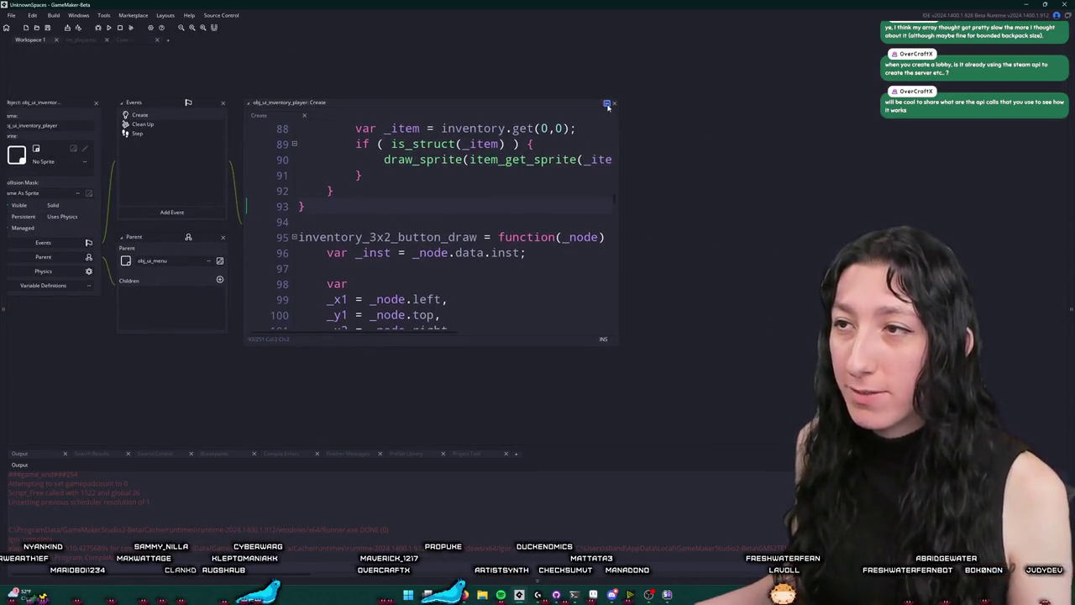
click(607, 103)
click(224, 93)
text(_ext)
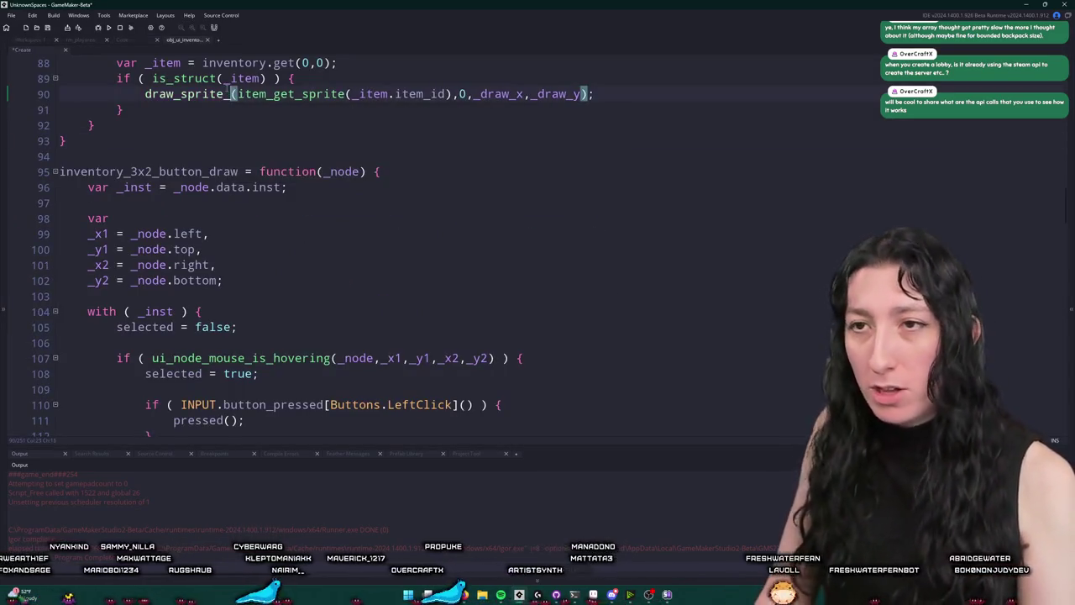
scroll(17, 140, up, 1)
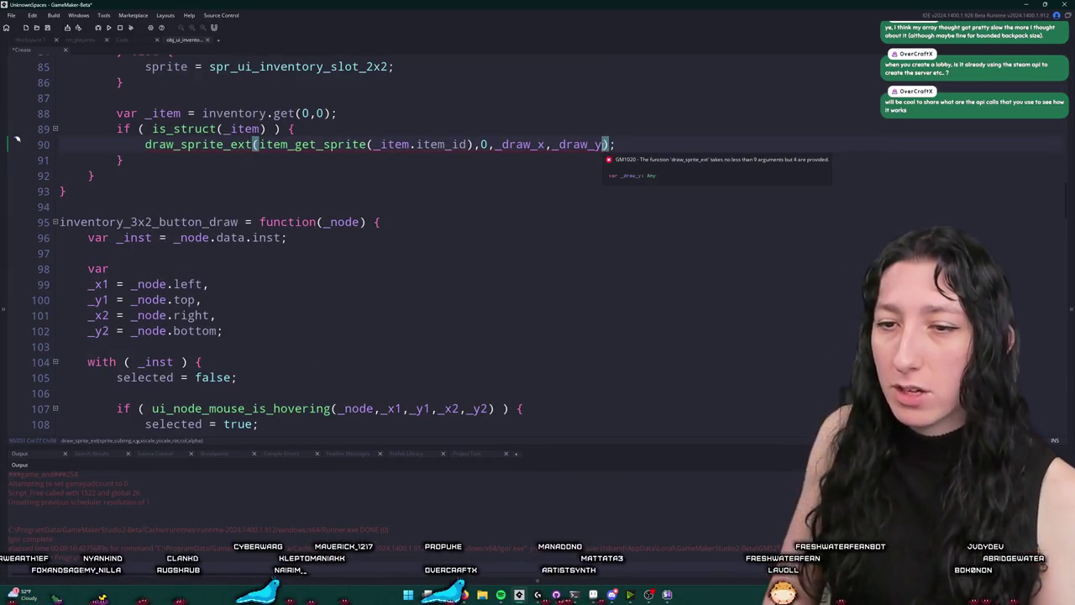
text(bal.GuiS_ca)
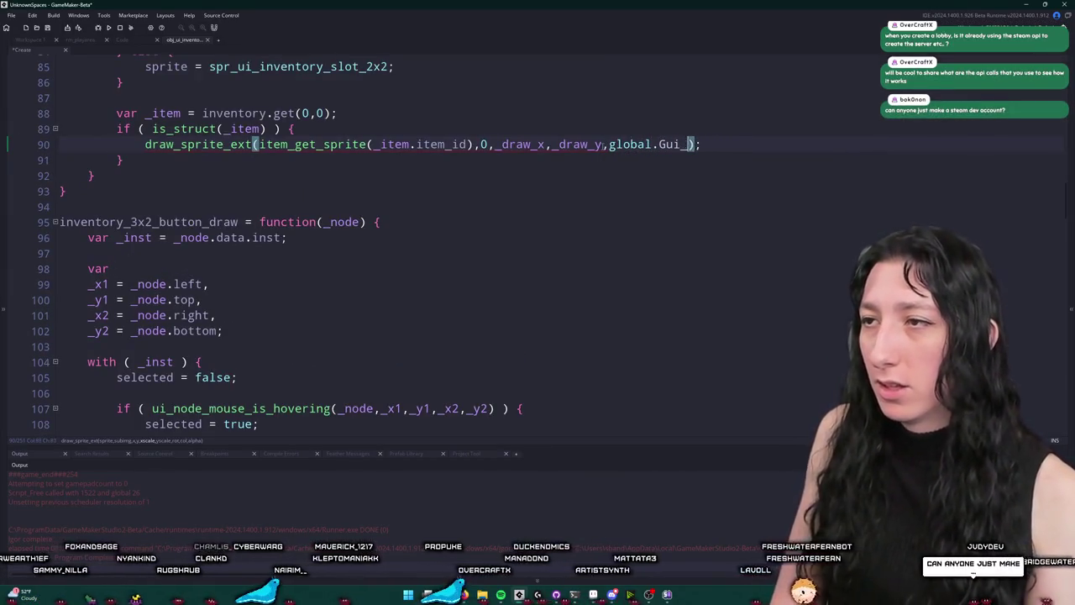
text(_Scale,0,c_white,1)
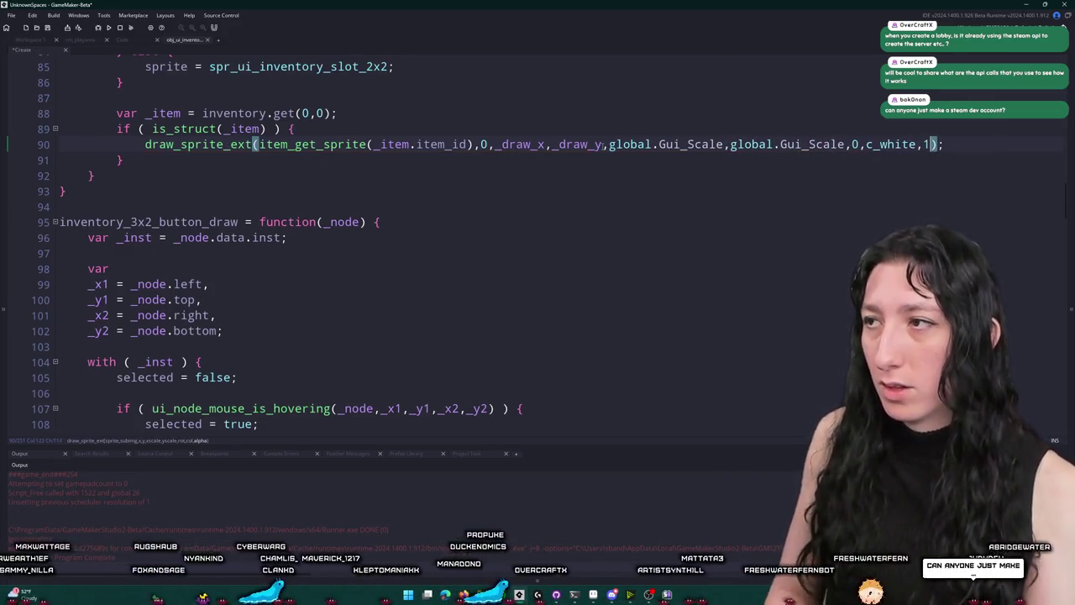
key(F5)
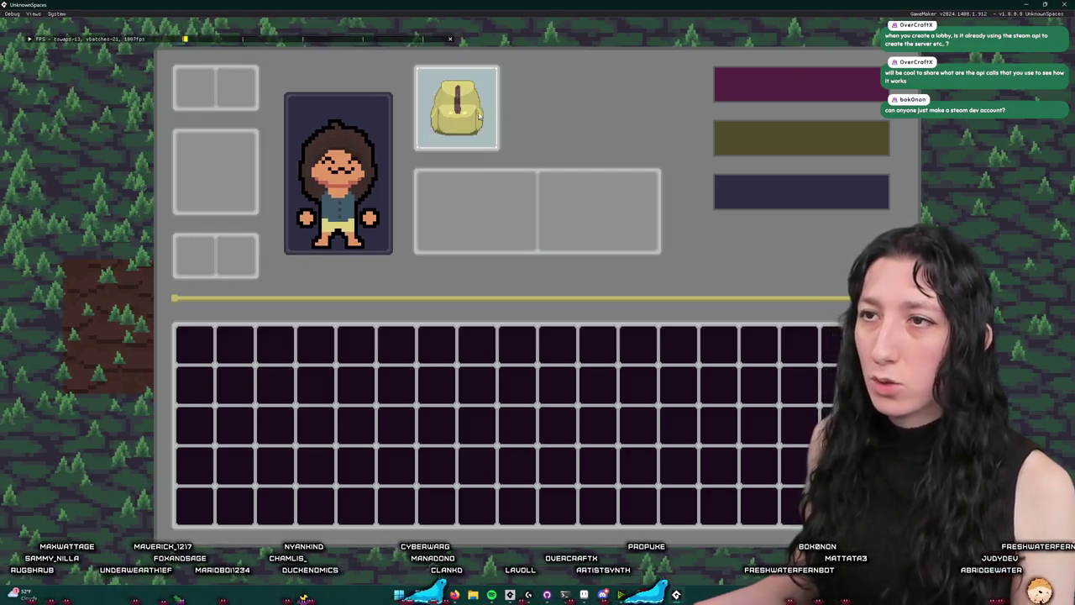
Close the game and show the object's Create event with the inventory setup
key(Escape)
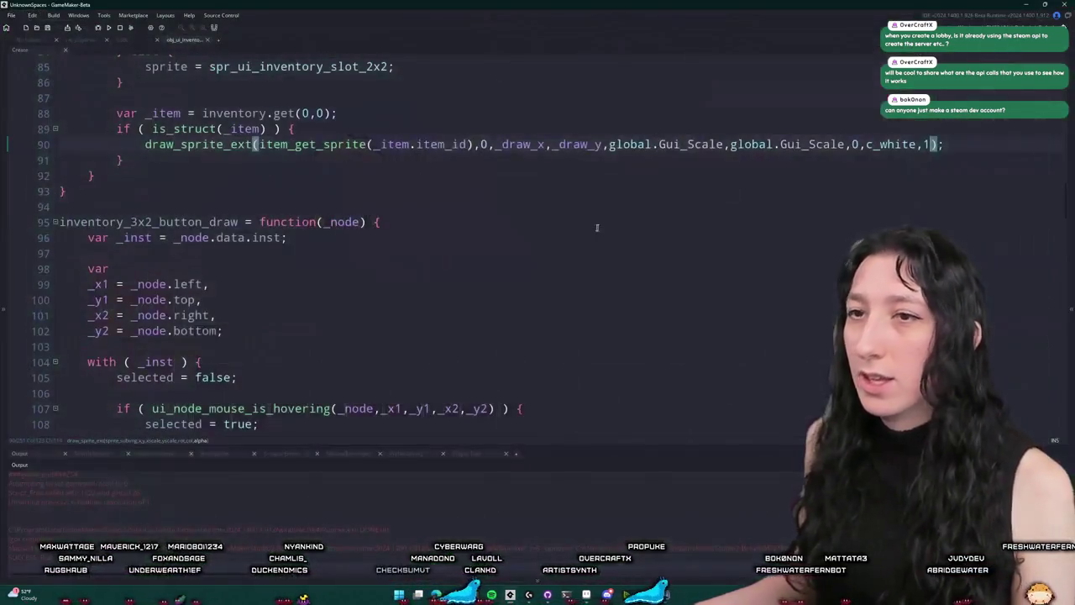
scroll(279, 141, up, 5)
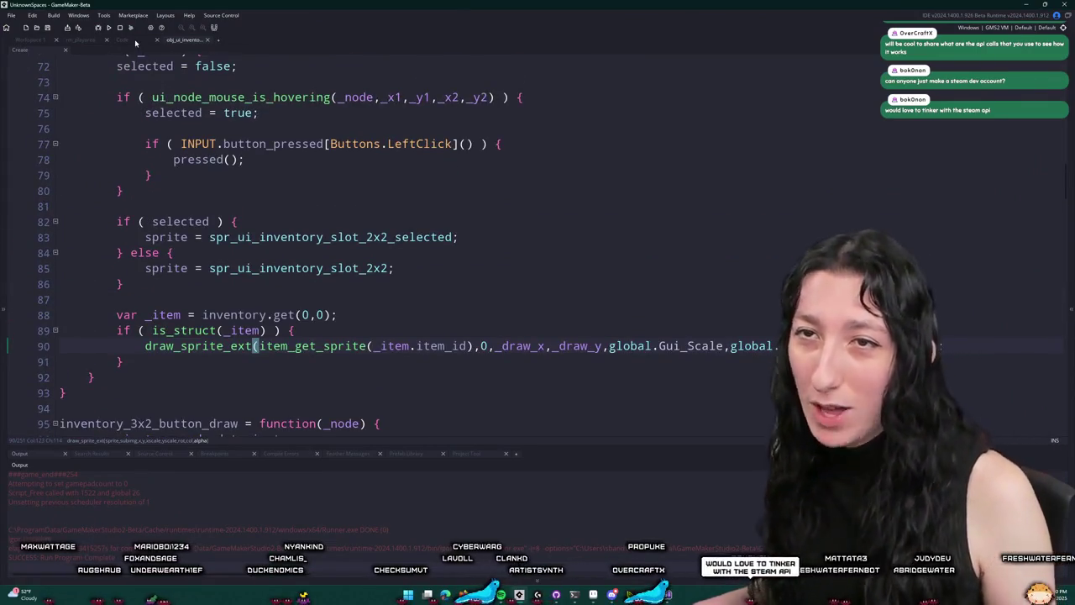
click(132, 41)
click(42, 50)
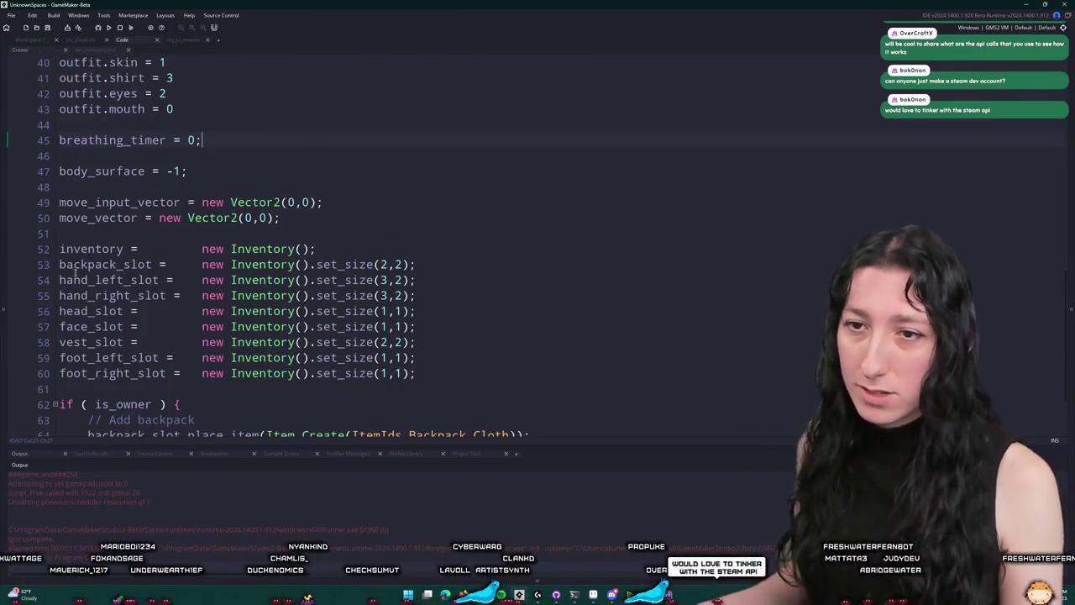
scroll(187, 296, down, 2)
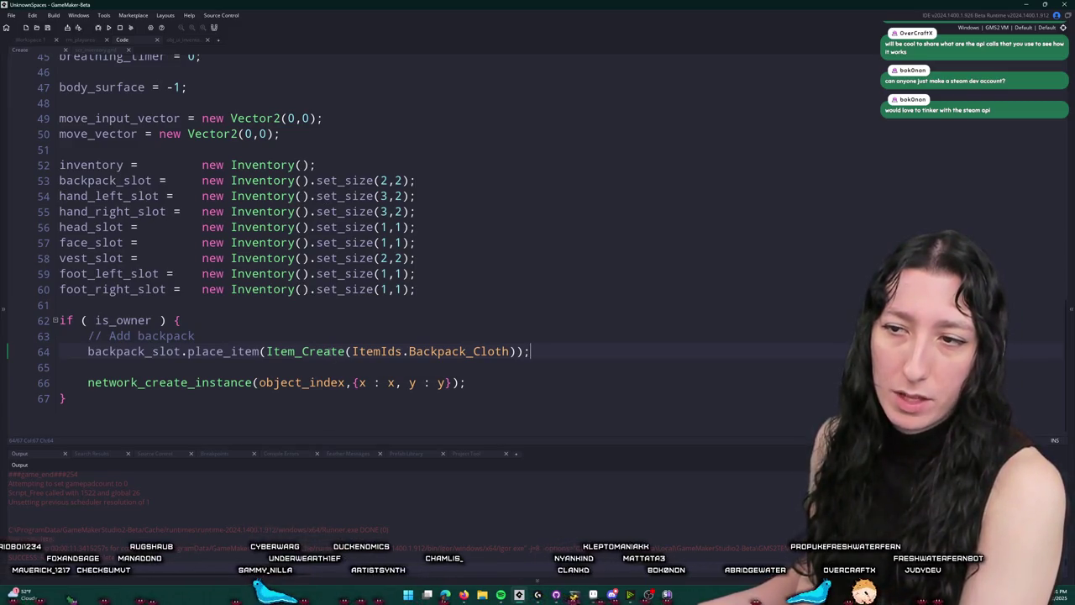
Jump to Item_Create in scr_items and review ItemObject's parameters and the item functions
middle_click(333, 345)
scroll(683, 364, down, 2)
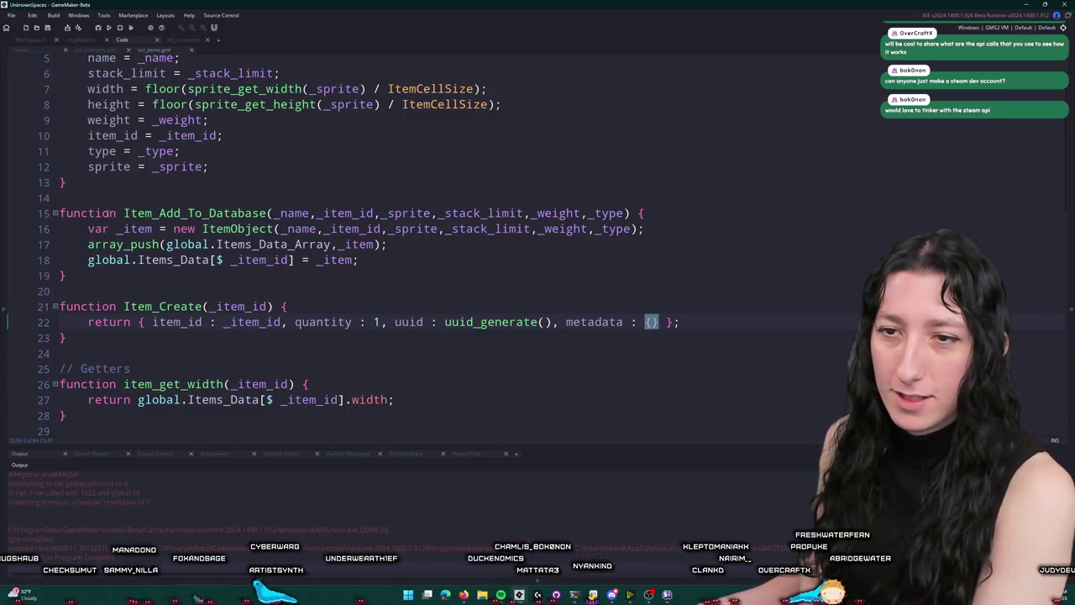
scroll(115, 215, up, 2)
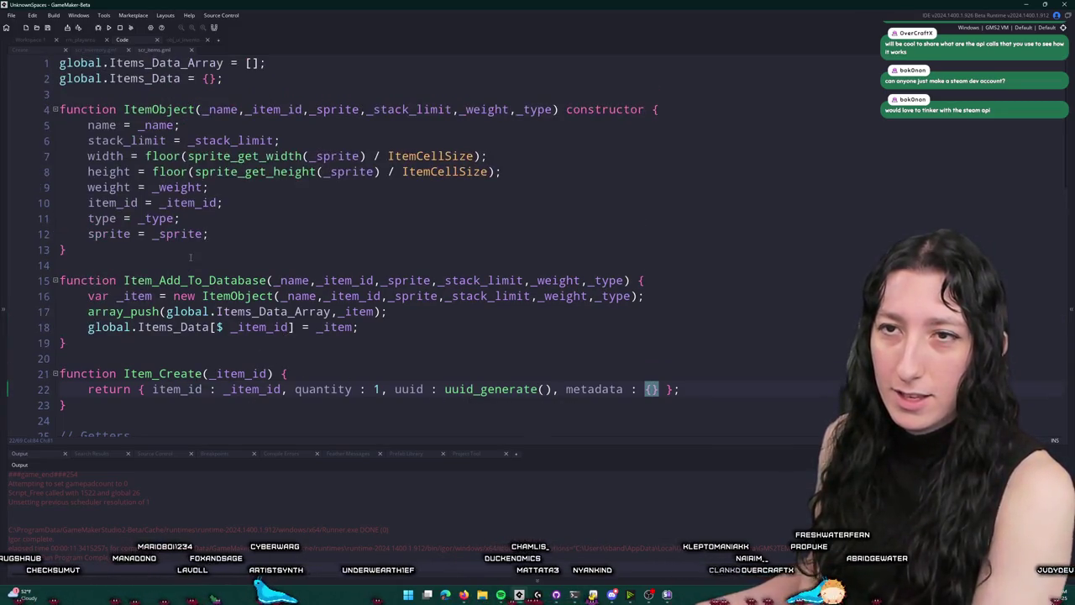
middle_click(157, 51)
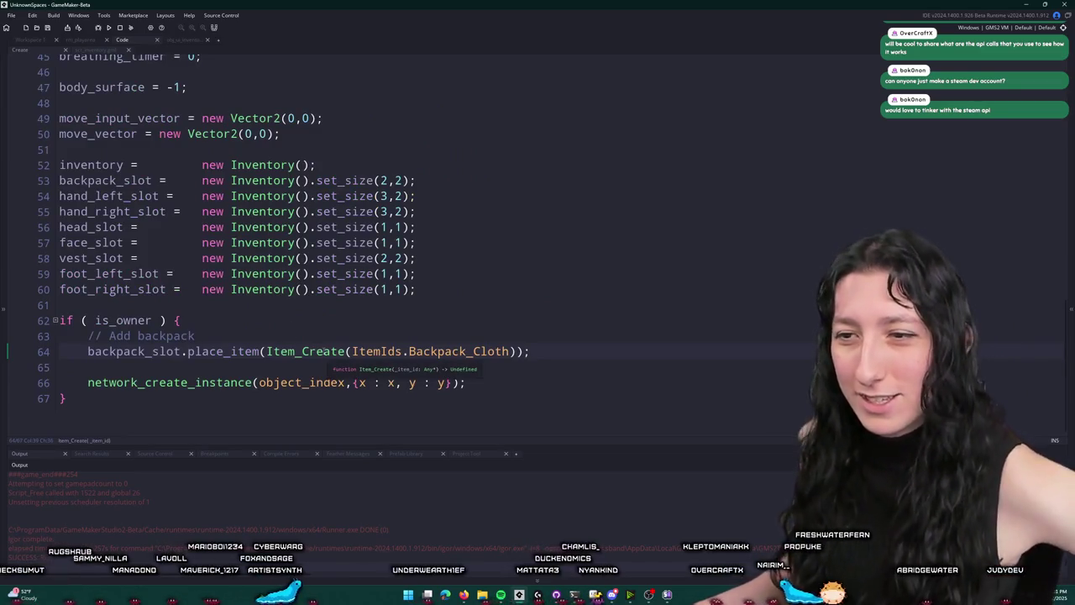
middle_click(324, 351)
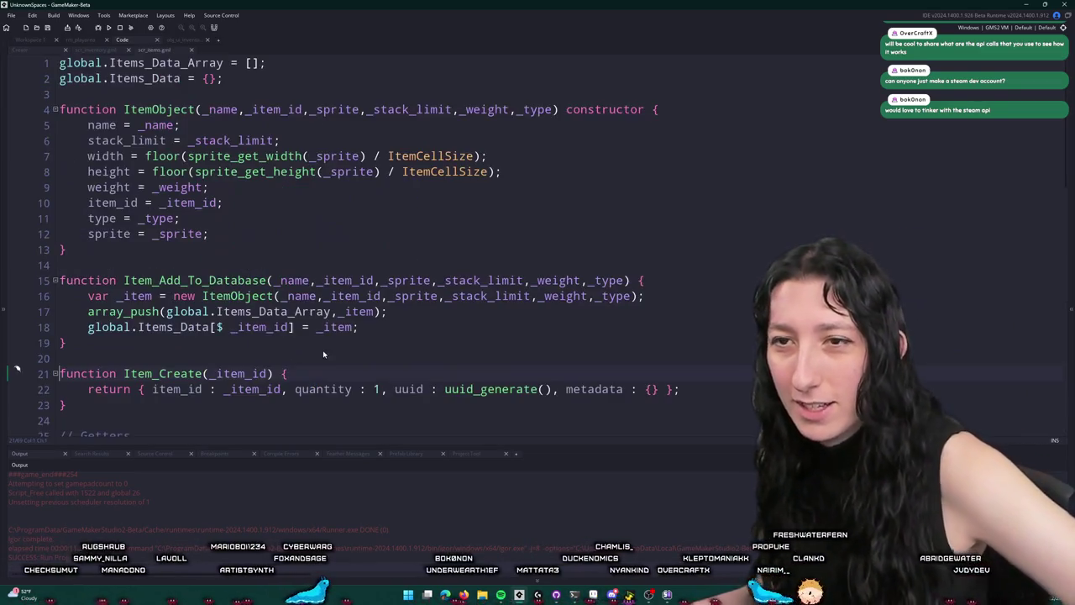
scroll(370, 299, down, 5)
scroll(371, 298, up, 1)
scroll(370, 299, up, 3)
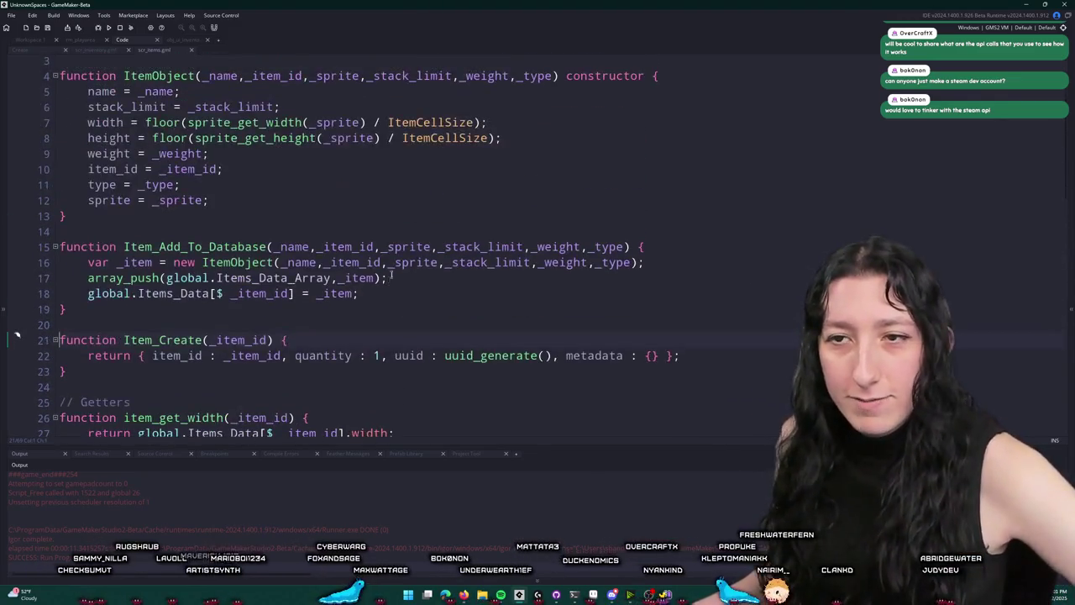
scroll(396, 188, down, 10)
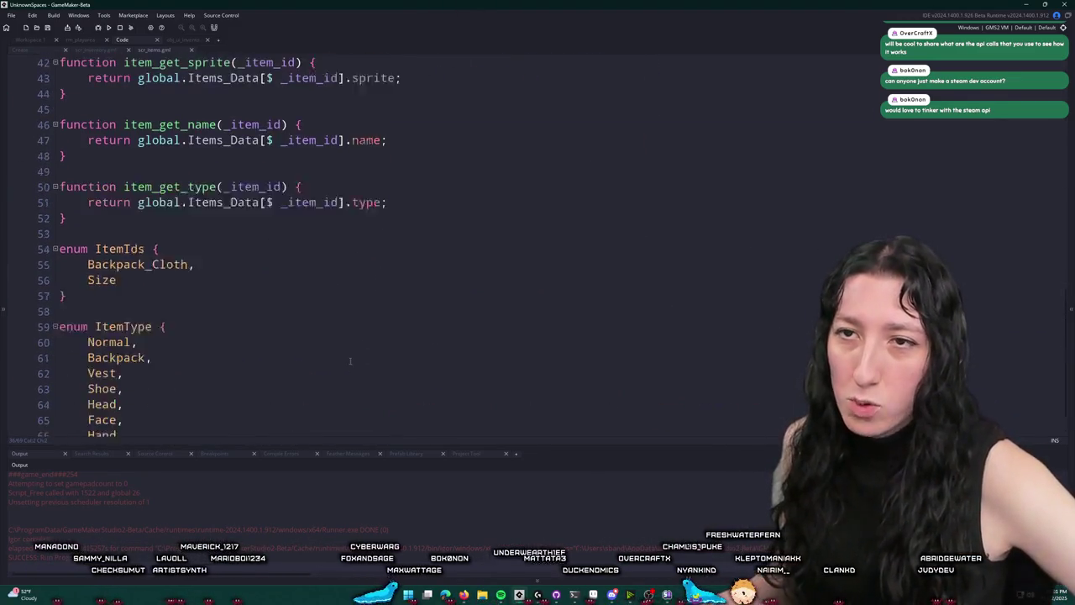
scroll(388, 256, up, 10)
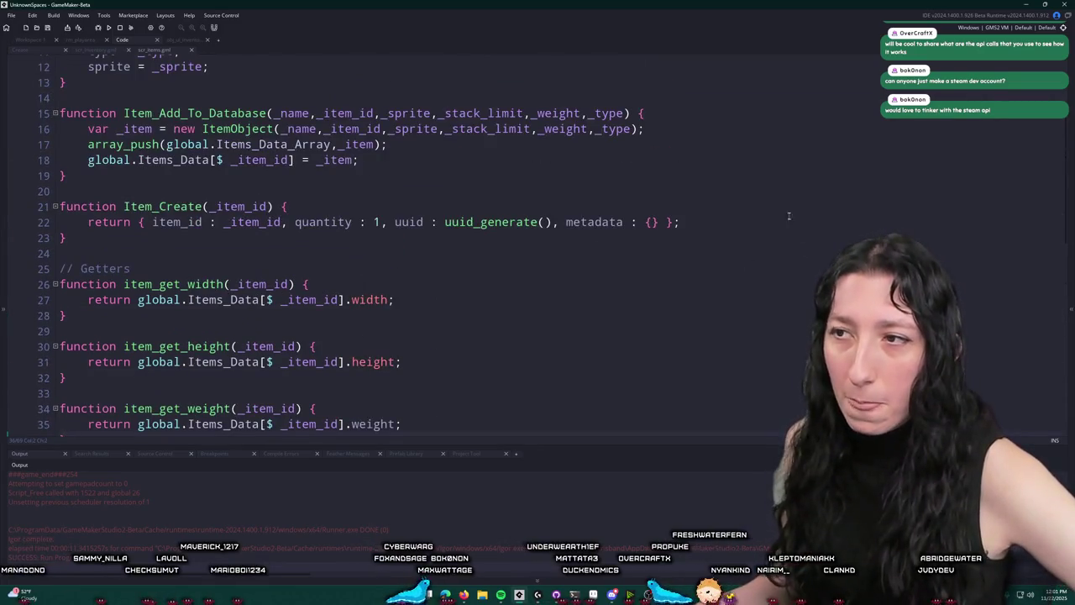
scroll(789, 215, up, 2)
scroll(725, 199, up, 2)
scroll(456, 278, down, 2)
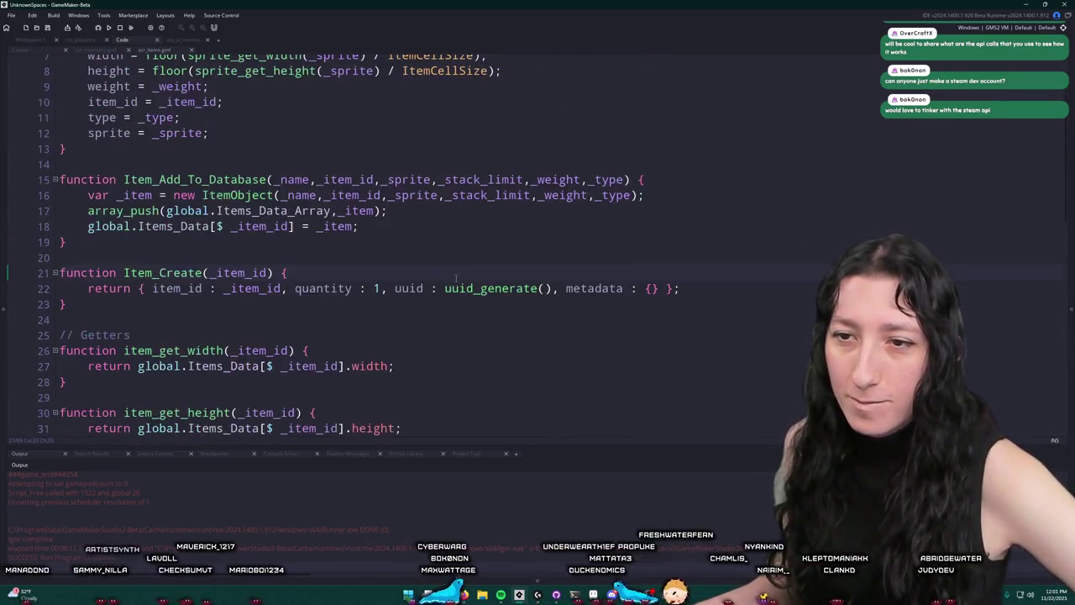
scroll(539, 145, up, 2)
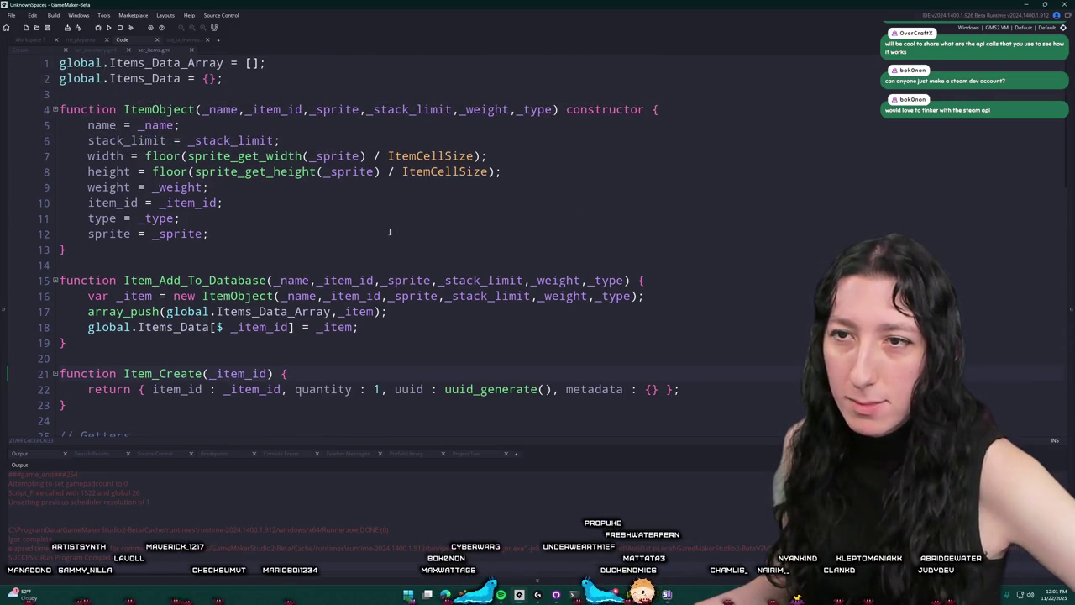
click(556, 109)
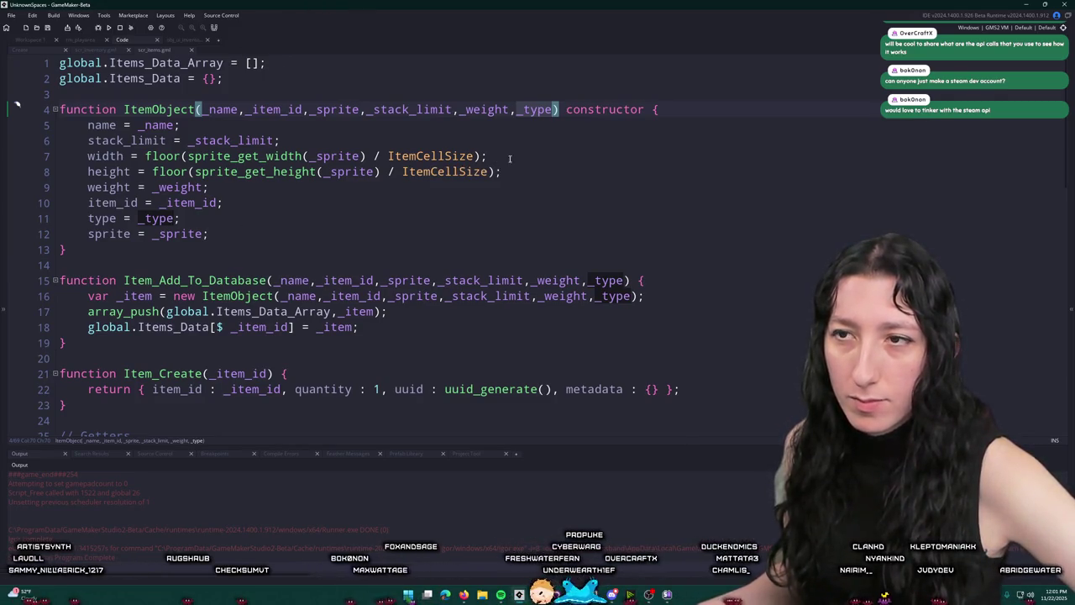
scroll(507, 173, down, 2)
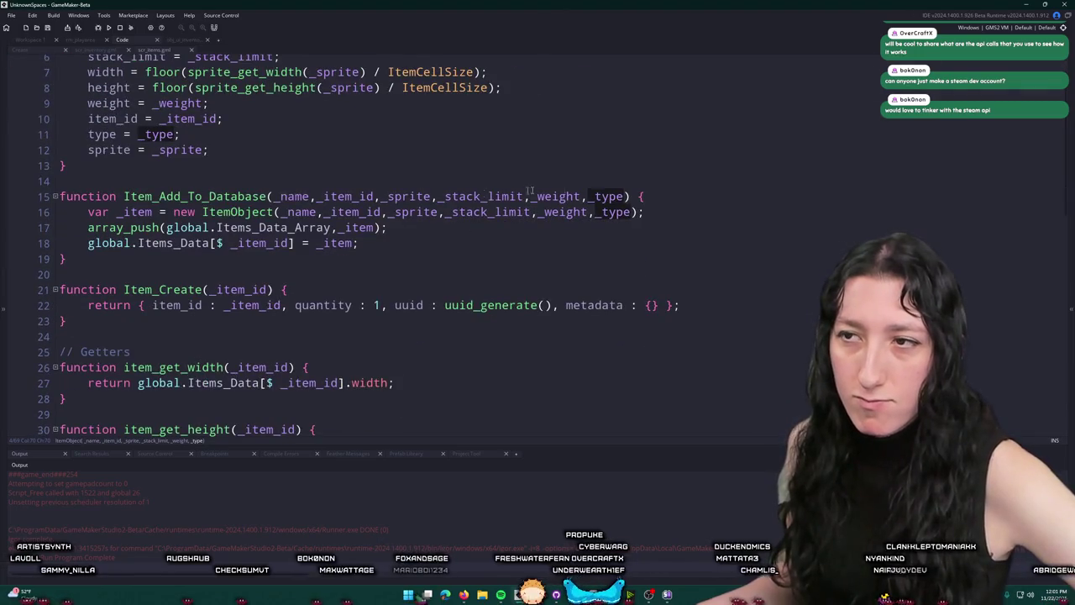
Add a trial _create_function parameter defaulting to undefined to Item_Add_To_Database
click(629, 196)
text(,_create_)
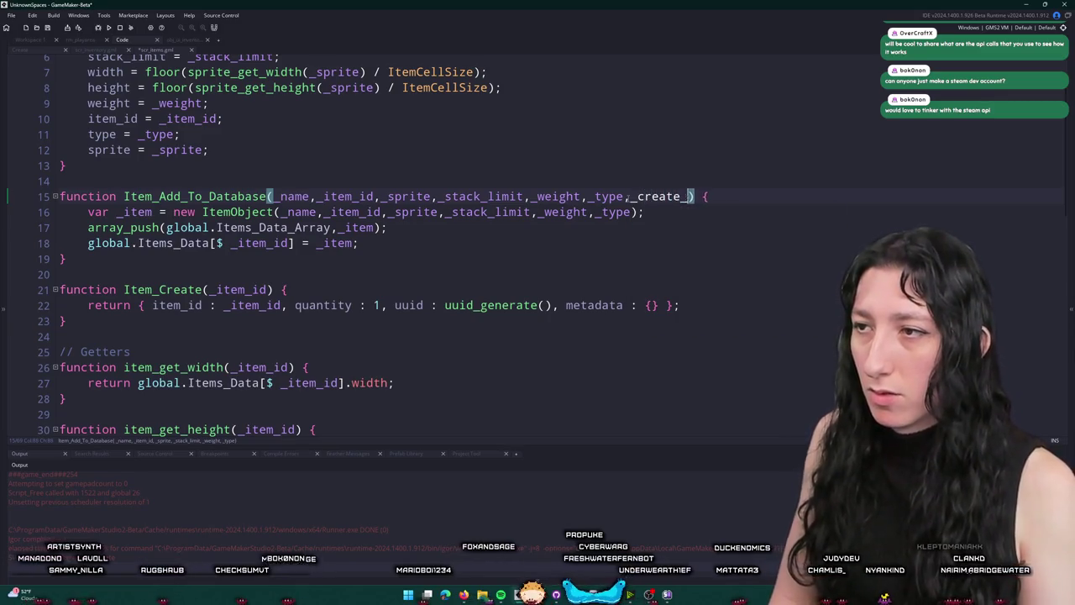
text(function==)
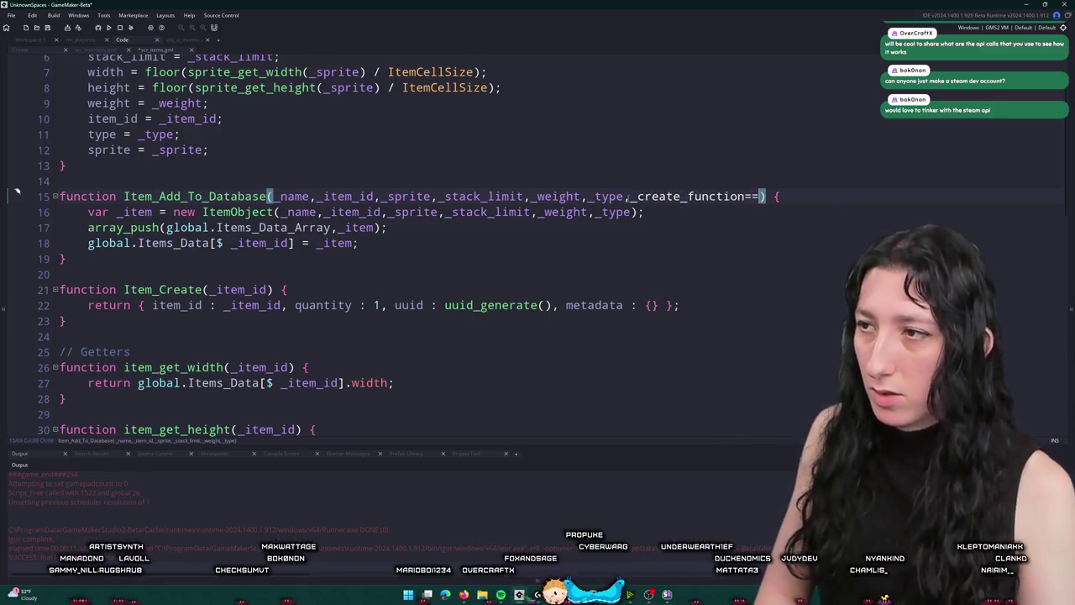
key(BackSpace)
text(unf)
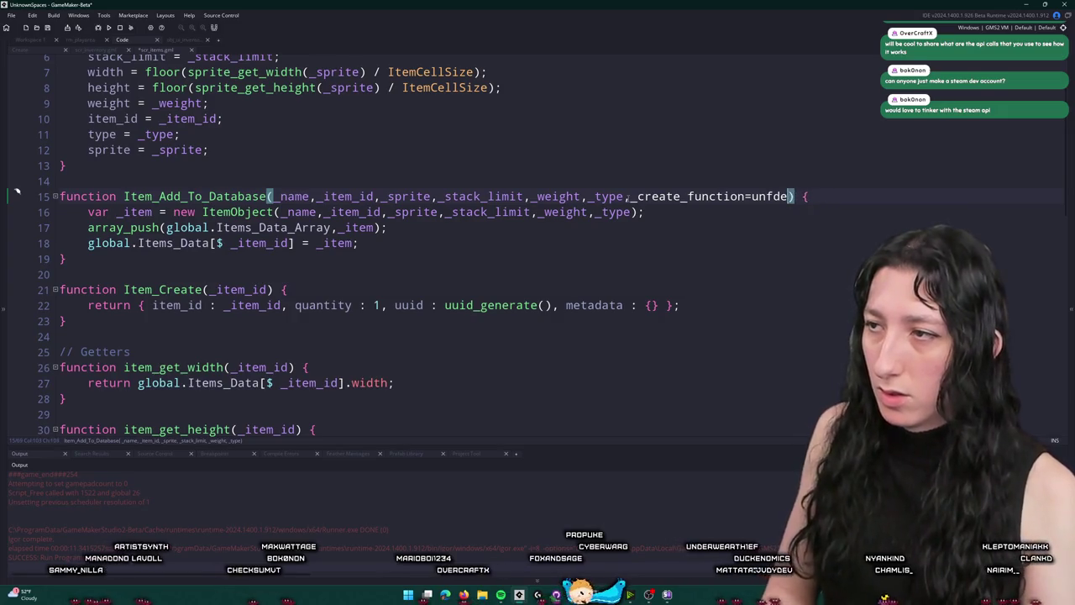
key(BackSpace)
text(defined)
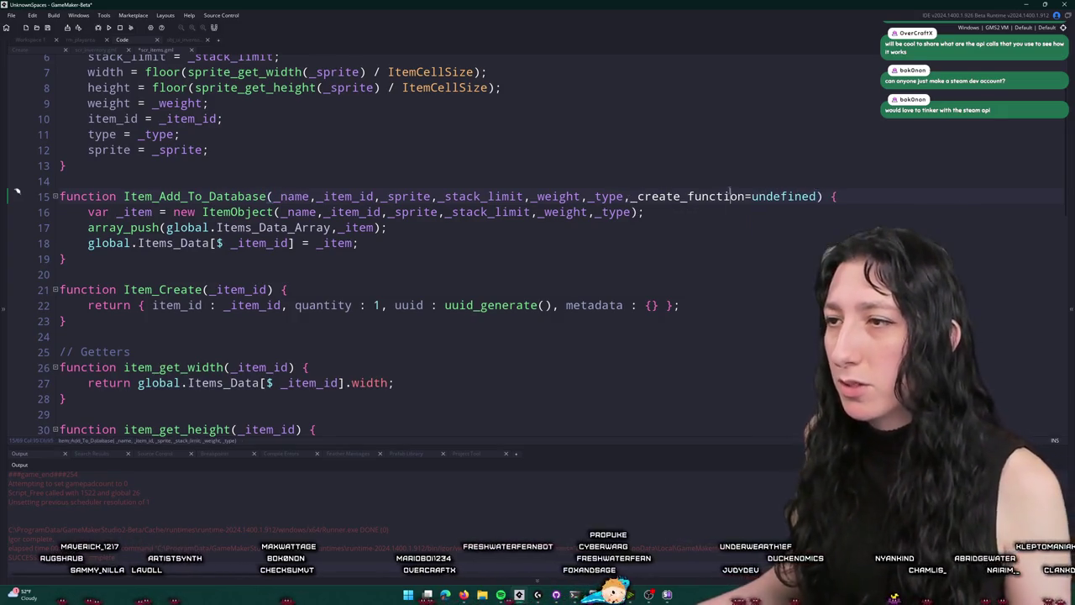
click(745, 195)
Add a create_function = undefined; field to the ItemObject constructor, then delete it again
scroll(305, 223, up, 2)
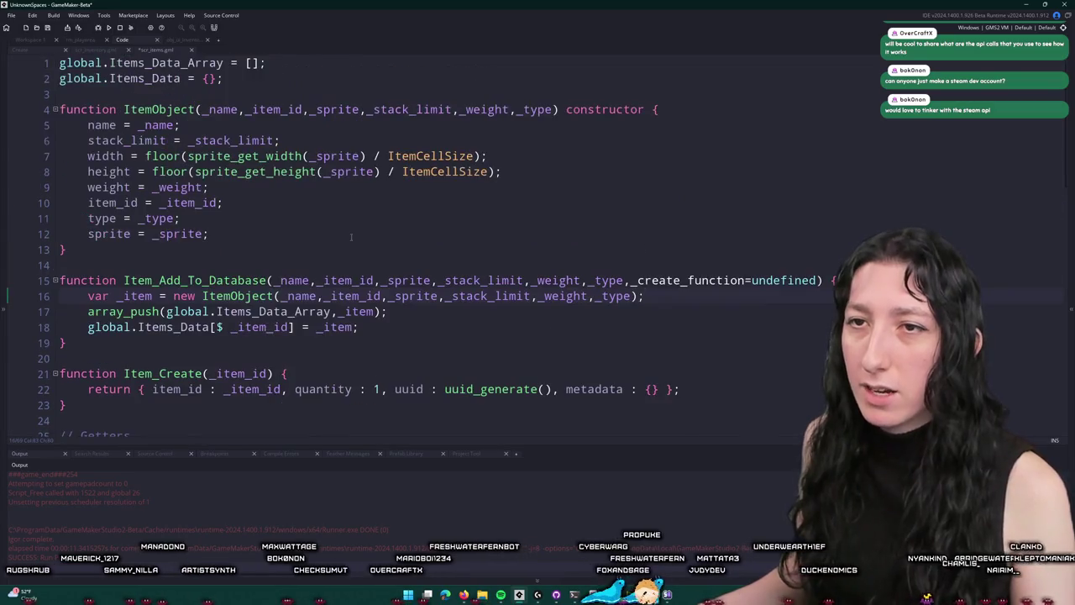
click(305, 223)
click(299, 235)
key(Return)
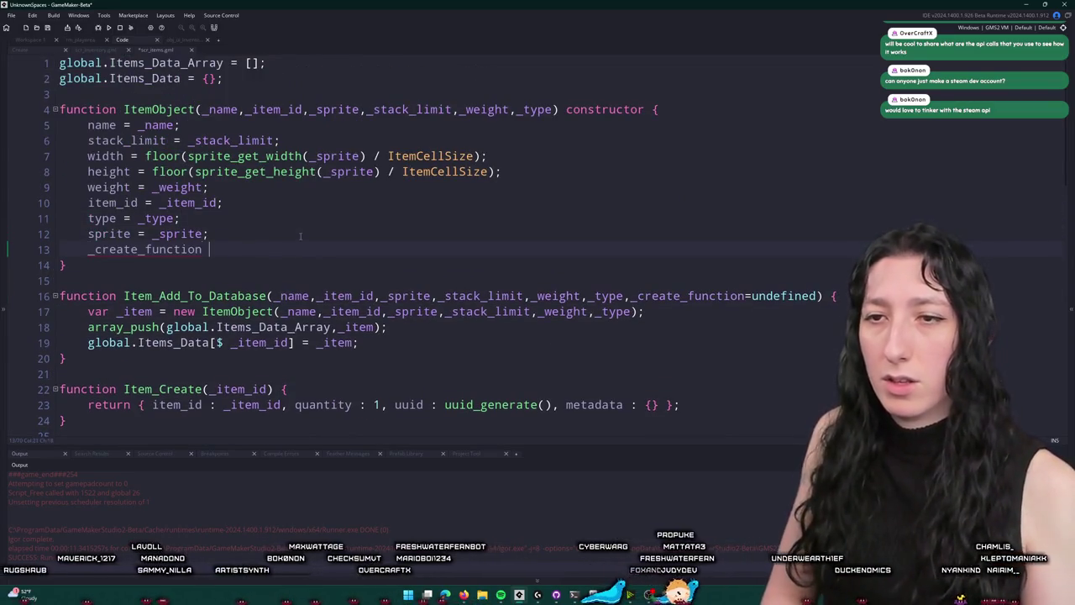
text(create_functio)
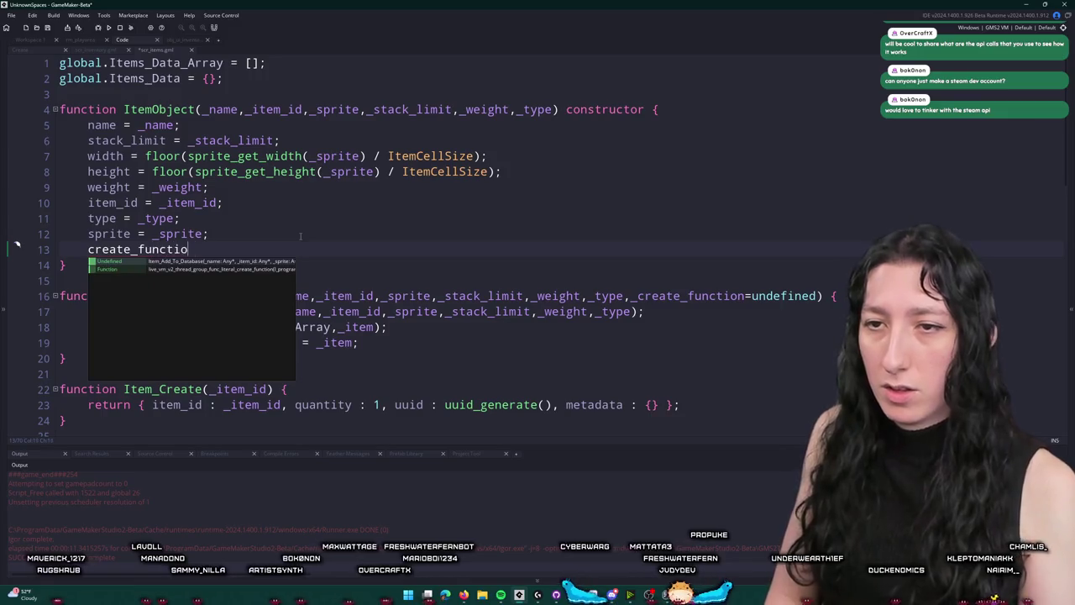
text(n = undefined;)
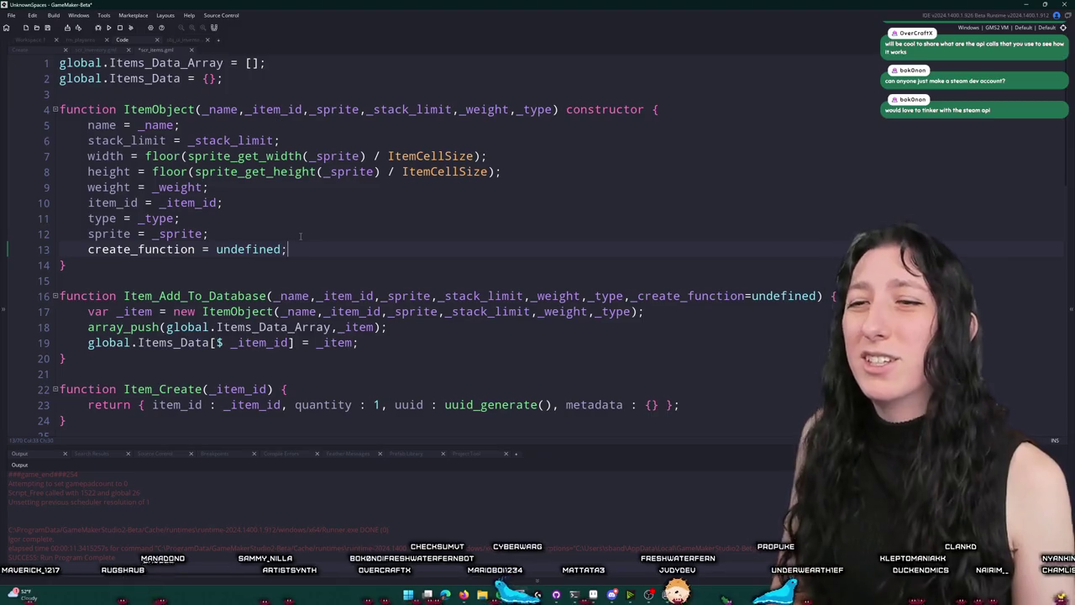
key(Home)
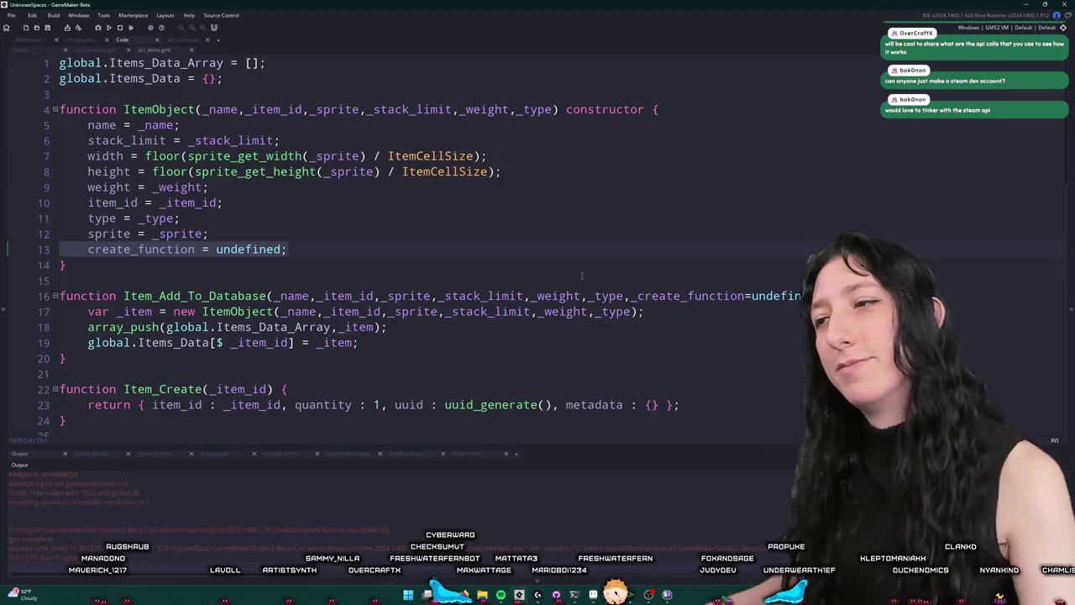
key(End)
key(BackSpace)
text(k)
key(shift+Home)
key(BackSpace)
key(BackSpace)
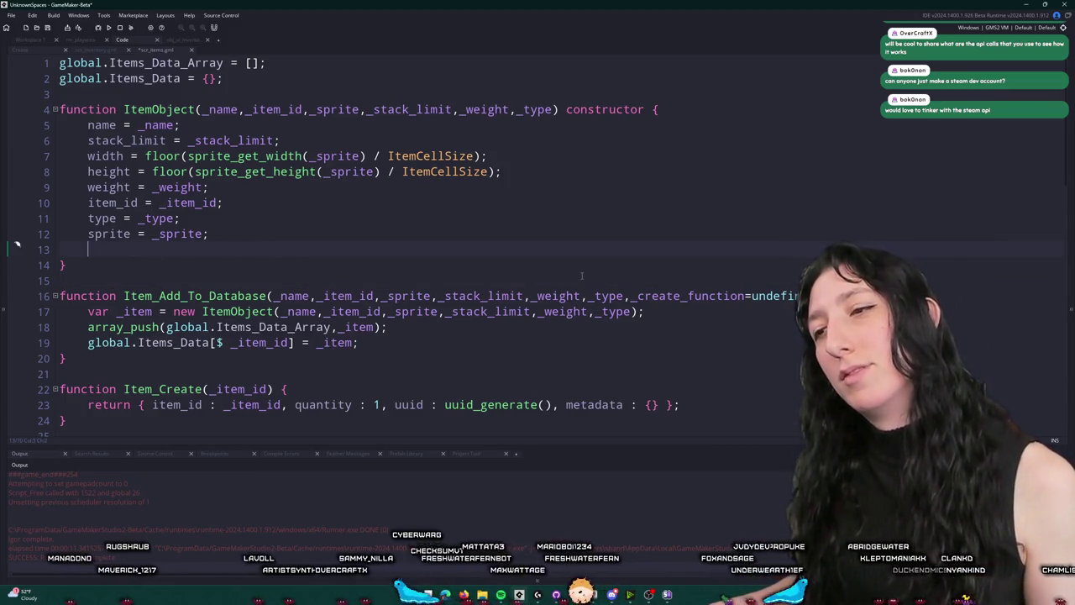
Remove the _create_function parameter, rebuild the game, and search Windows for GitHub Desktop
click(582, 279)
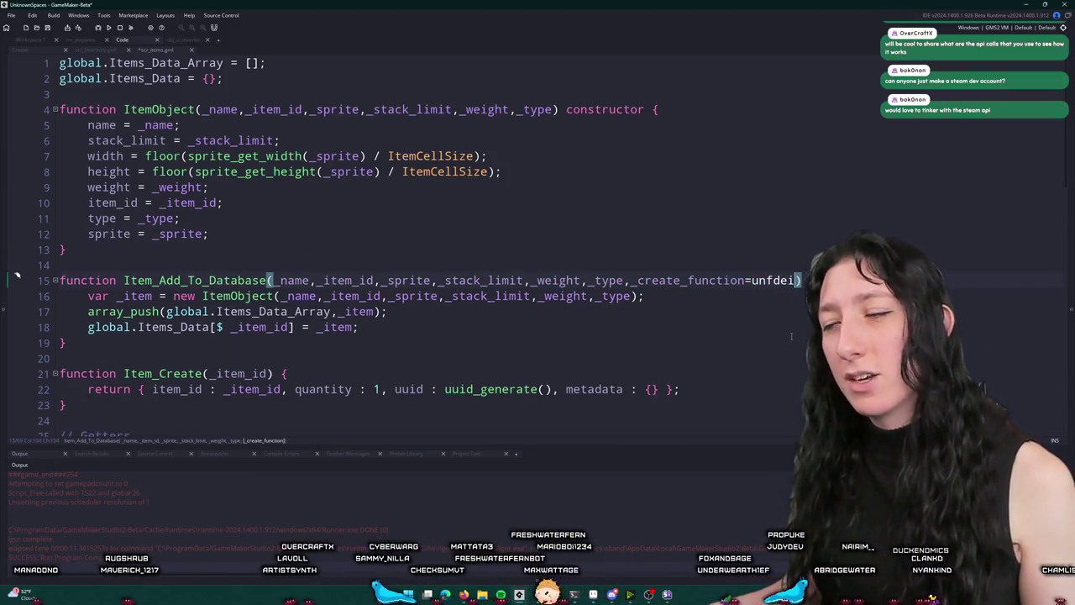
key(BackSpace)
key(BackSpace)
key(BackSpace)
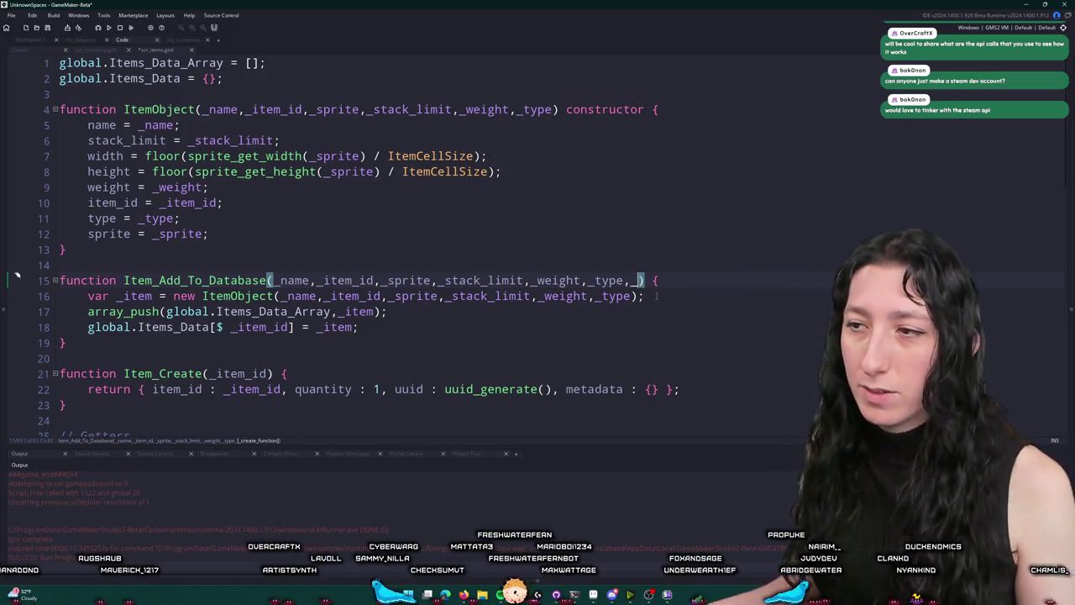
key(BackSpace)
key(BackSpace)
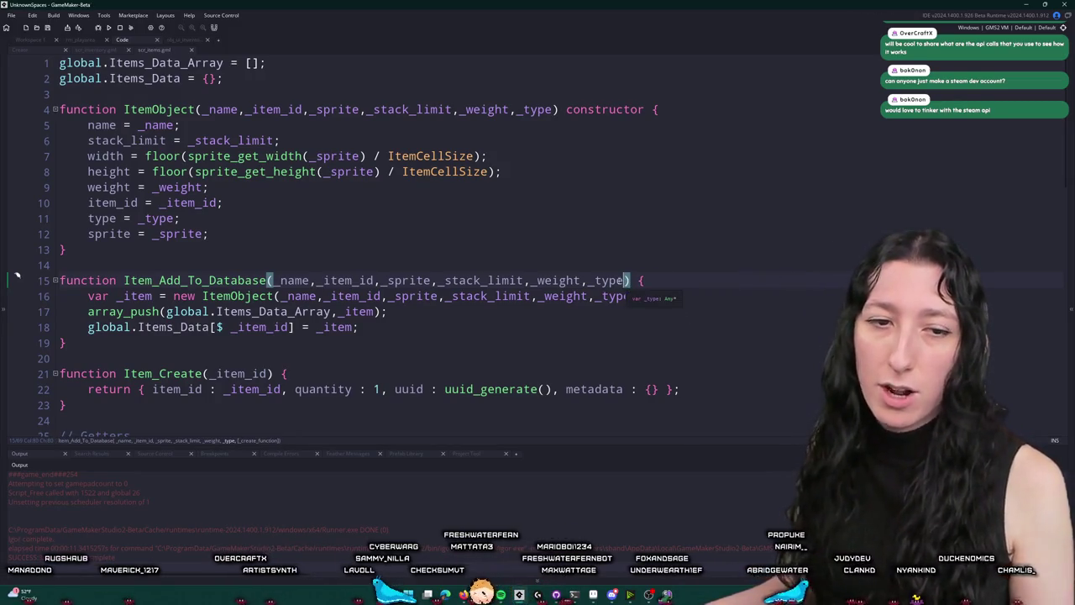
click(607, 207)
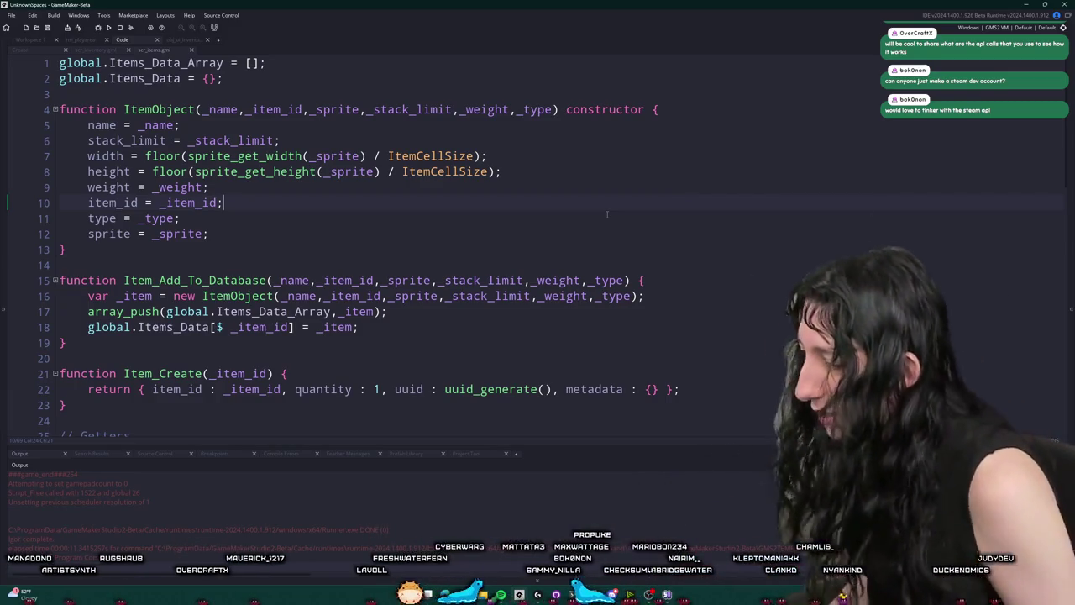
click(562, 389)
key(F5)
key(super)
text(g)
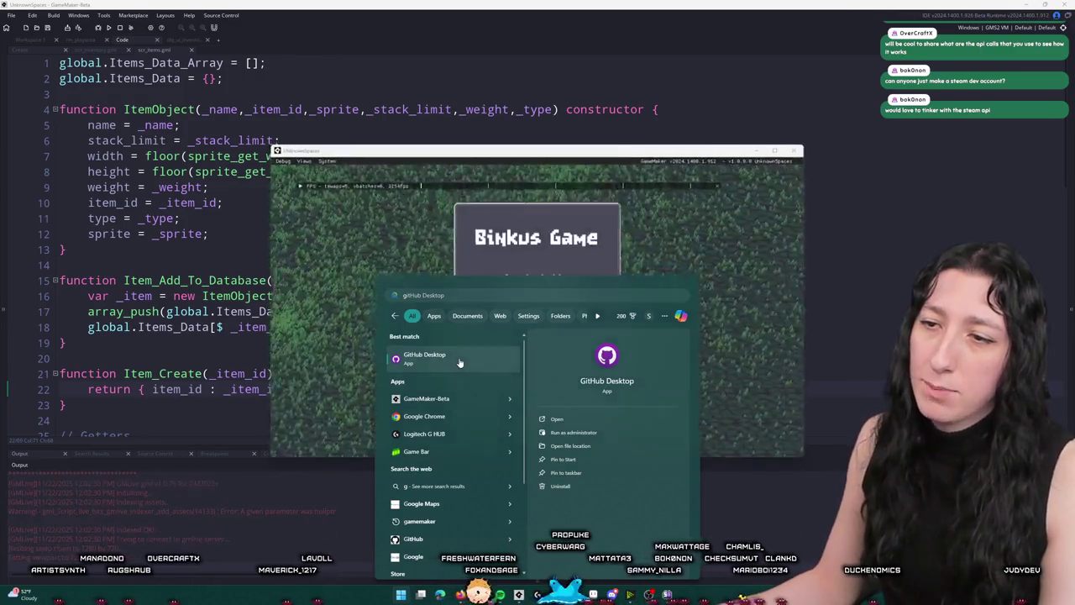
Open GitHub Desktop, briefly switching through Aseprite and GameMaker before returning to it
click(459, 363)
key(alt+Tab)
key(alt+Tab)
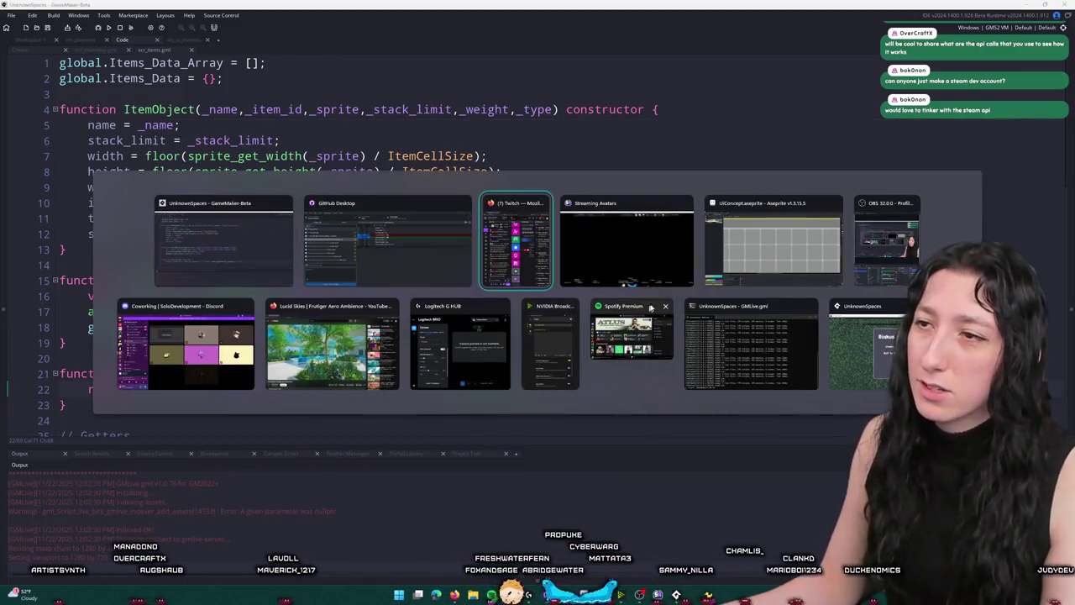
click(790, 249)
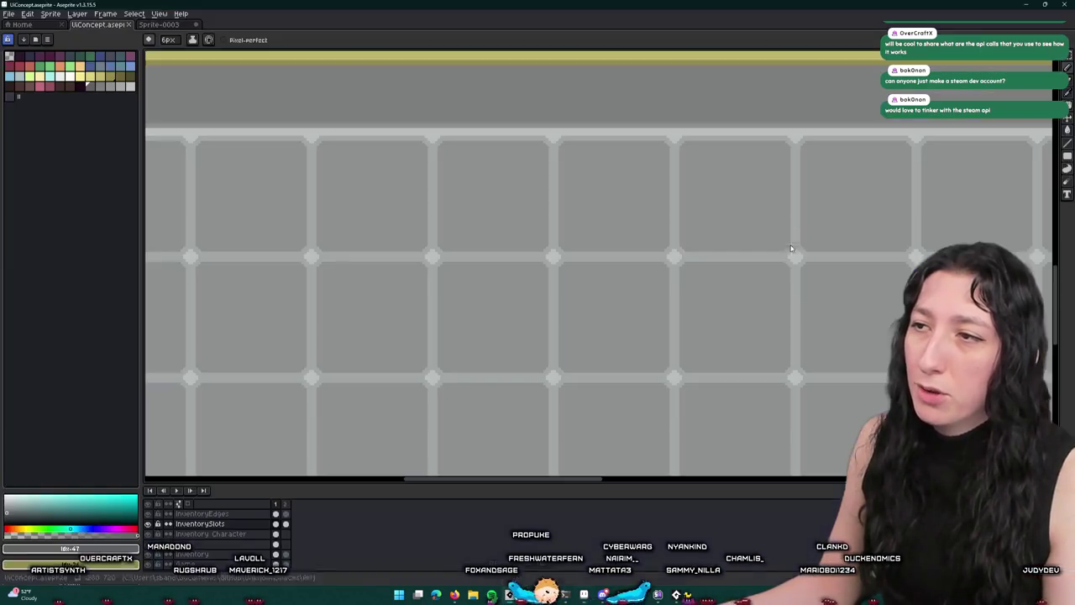
key(alt+Tab)
click(477, 248)
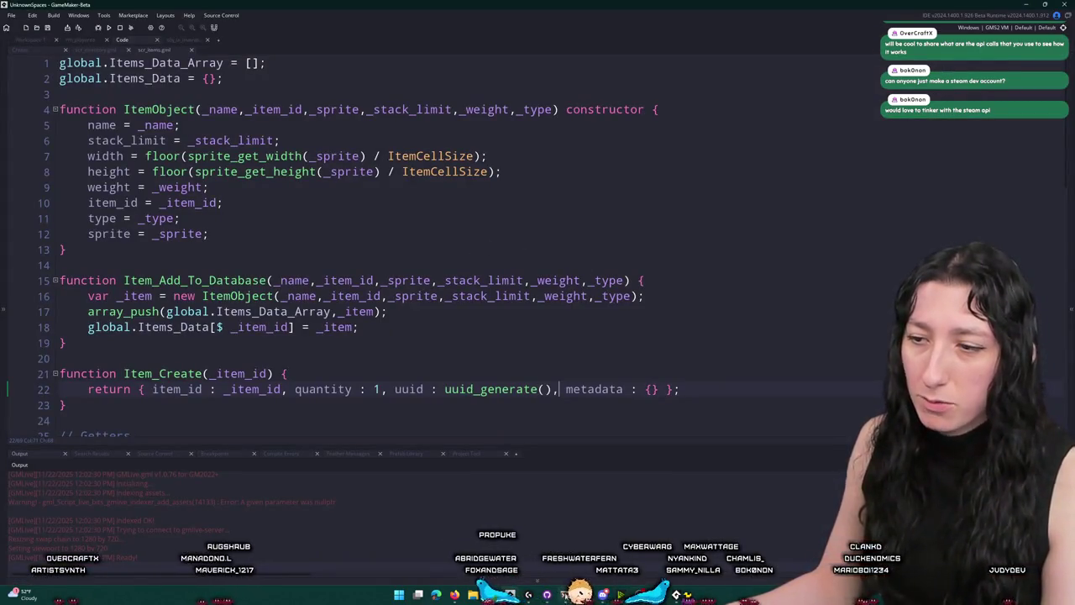
key(alt+Tab)
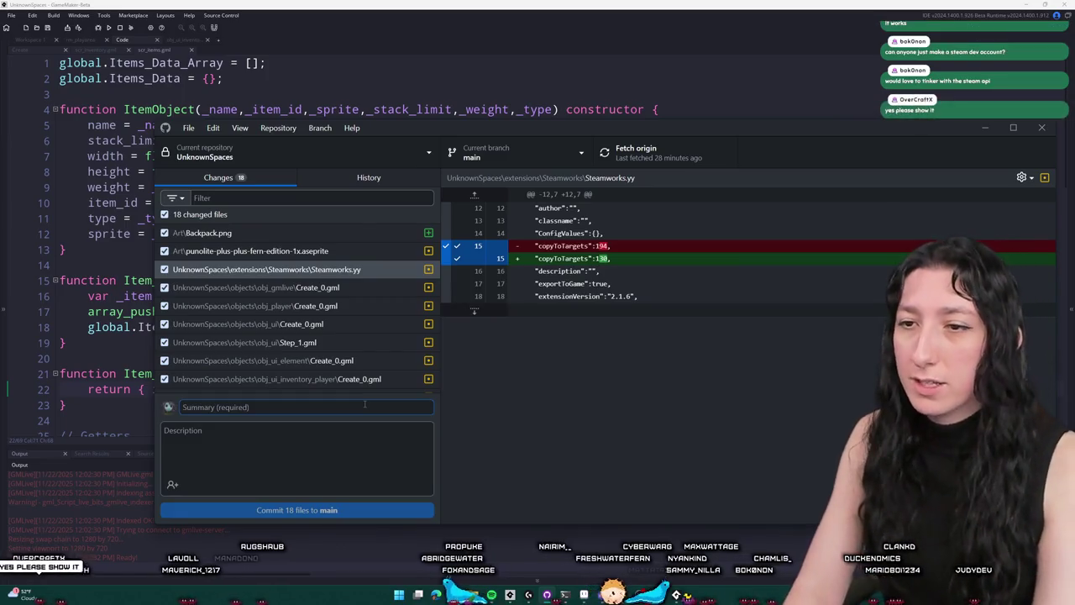
Enter the summary 'Inventory stuff', commit the 18 files to main, and push to origin
text(Inventory stuff)
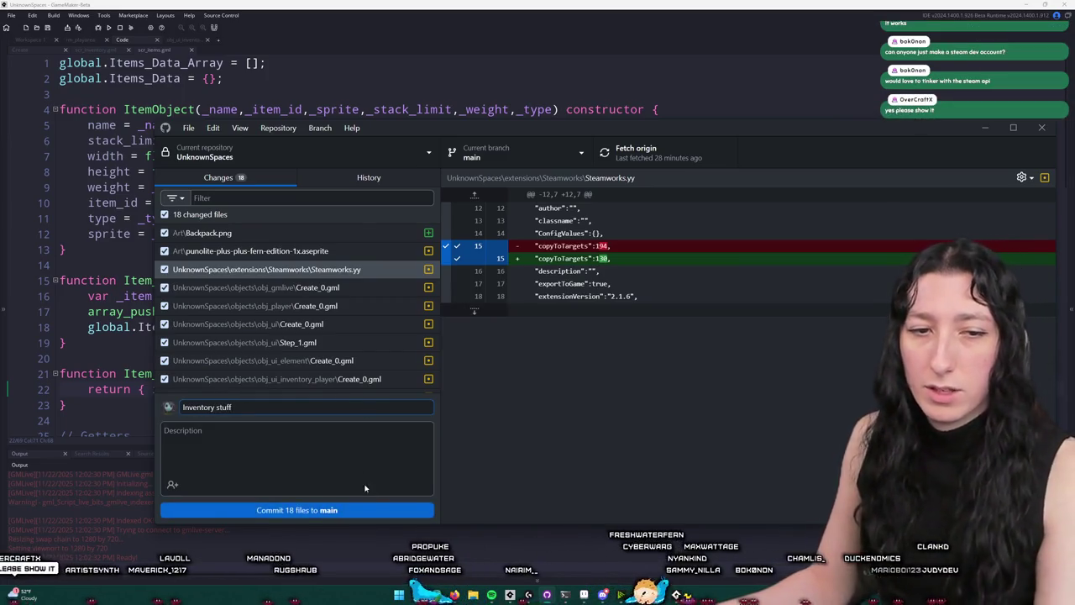
click(365, 510)
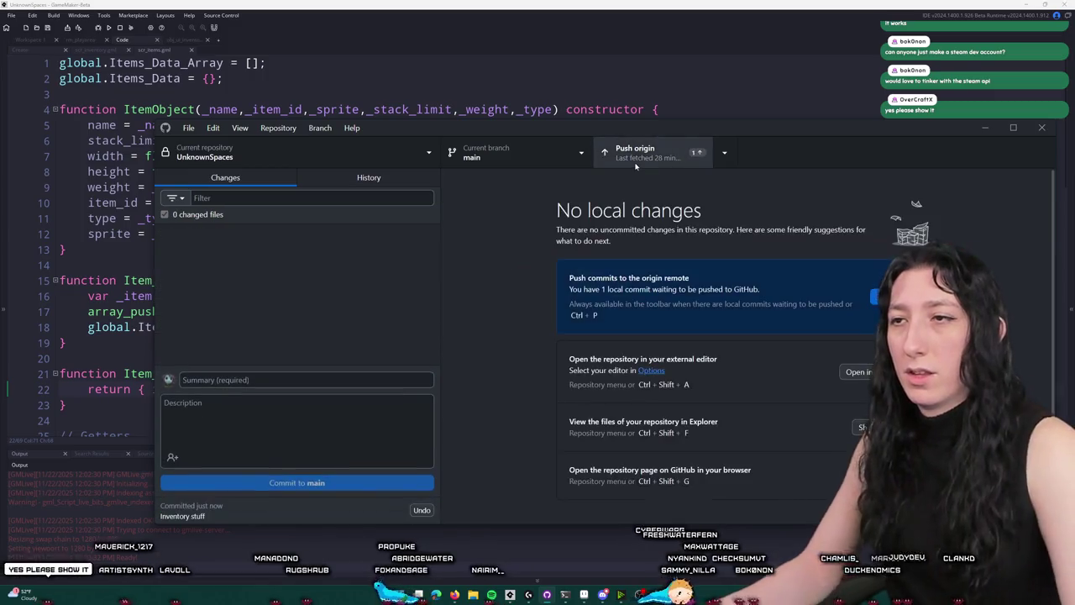
click(635, 163)
click(1042, 127)
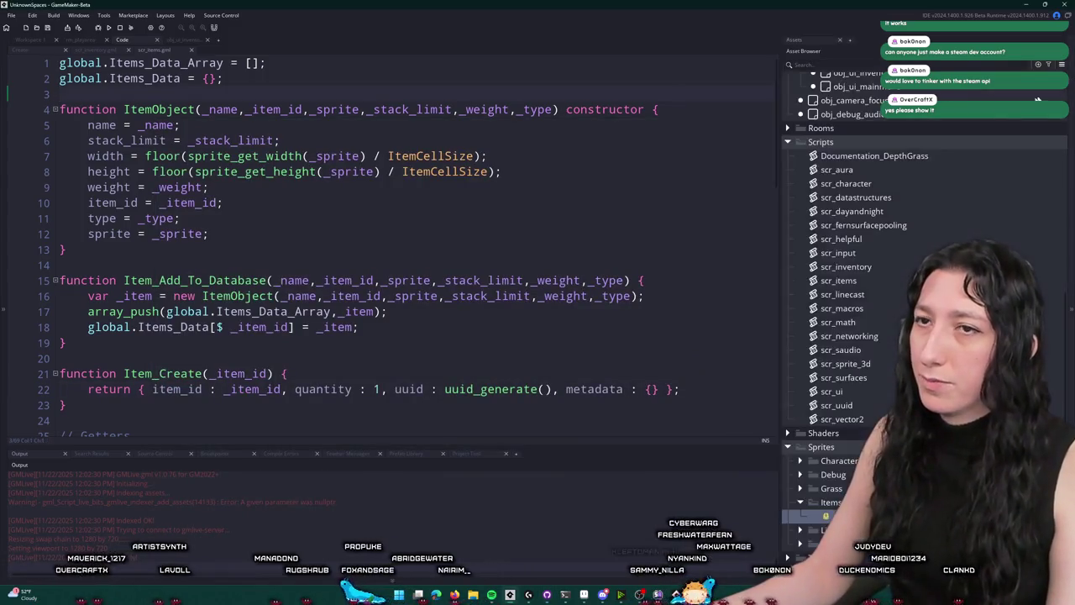
Open scr_networking through the asset search and set BuildIsOffline to 0
key(ctrl+t)
text(scr_net)
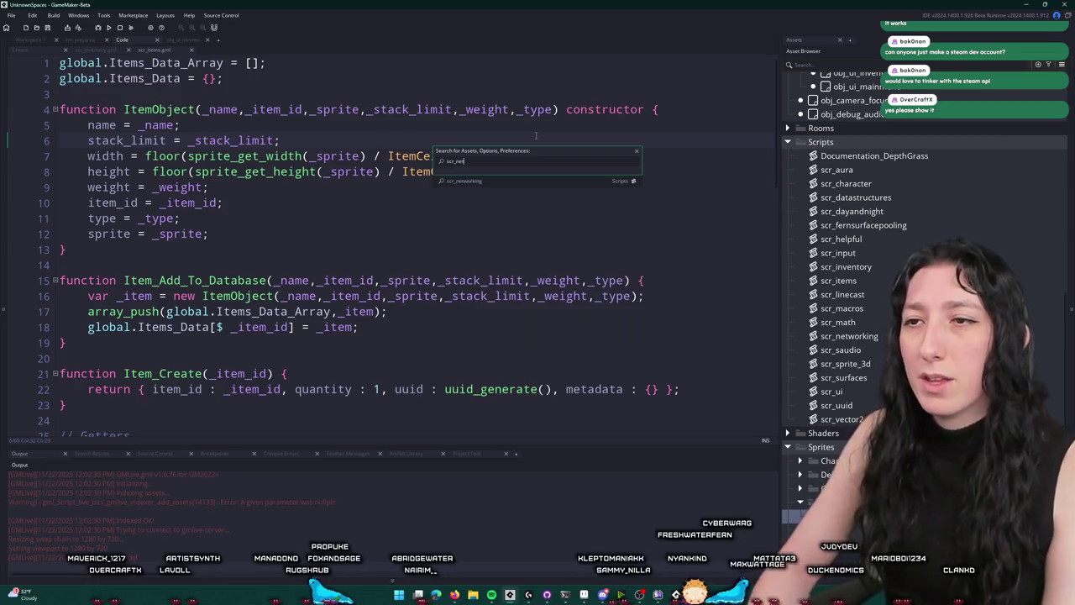
key(Return)
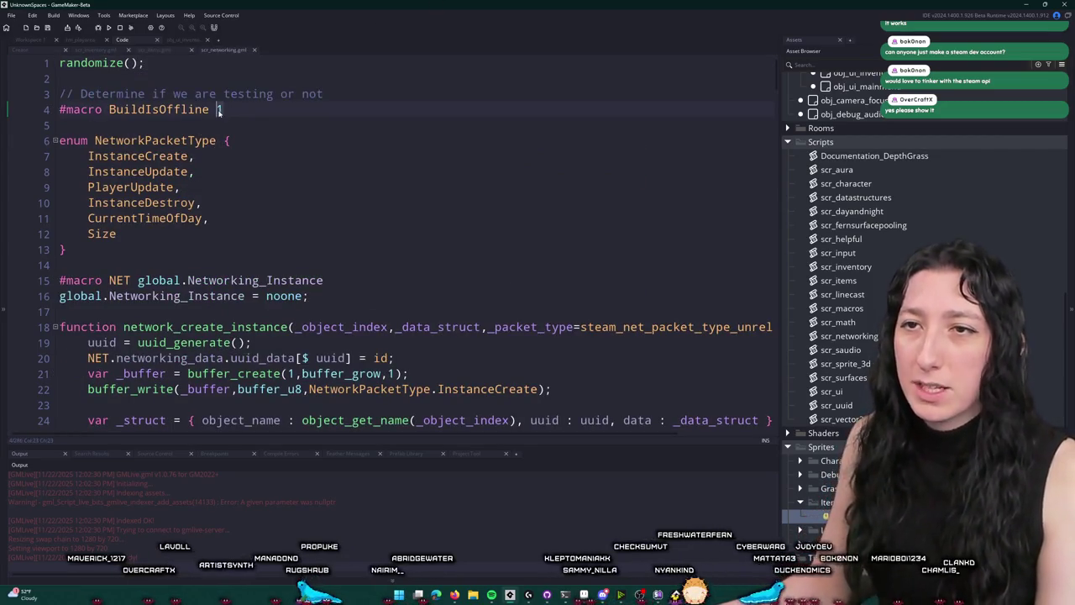
scroll(848, 277, up, 8)
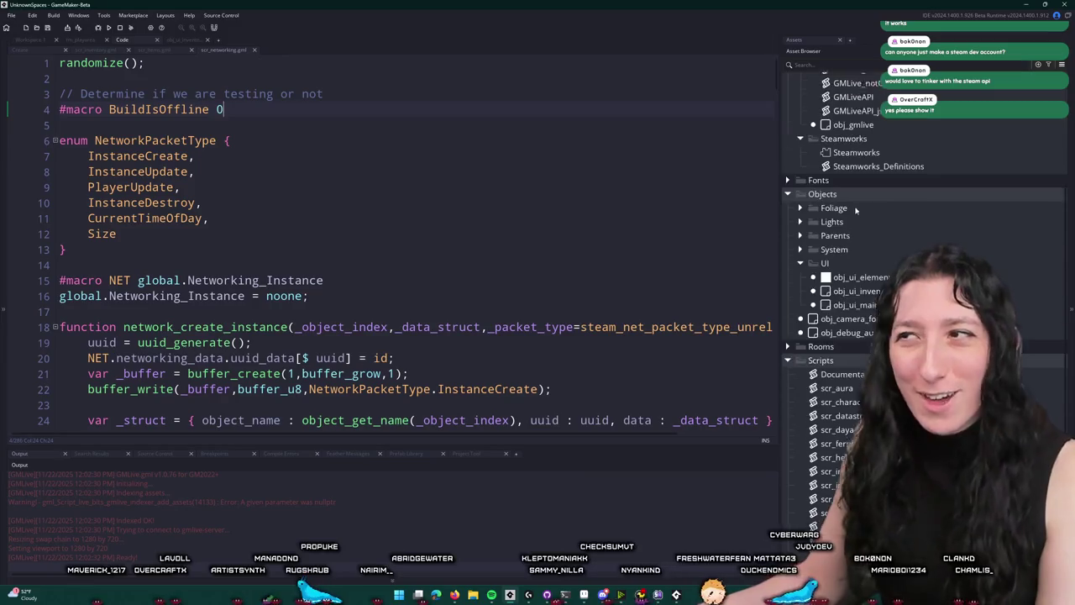
Open the Steamworks extension settings, clean the project, and confirm stopping the game
click(856, 289)
key(ctrl+Tab)
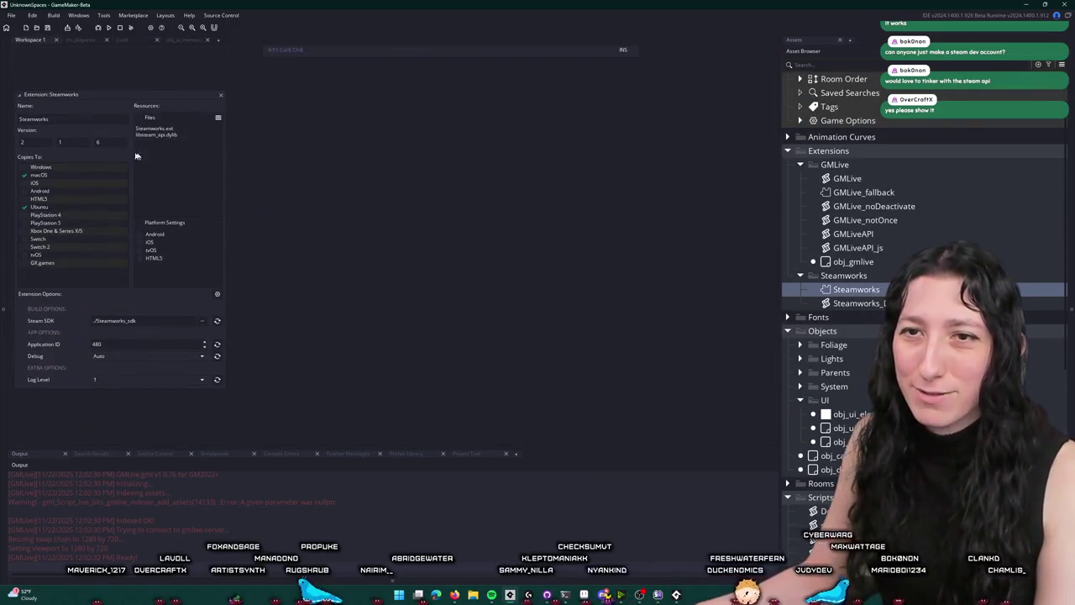
key(ctrl+F7)
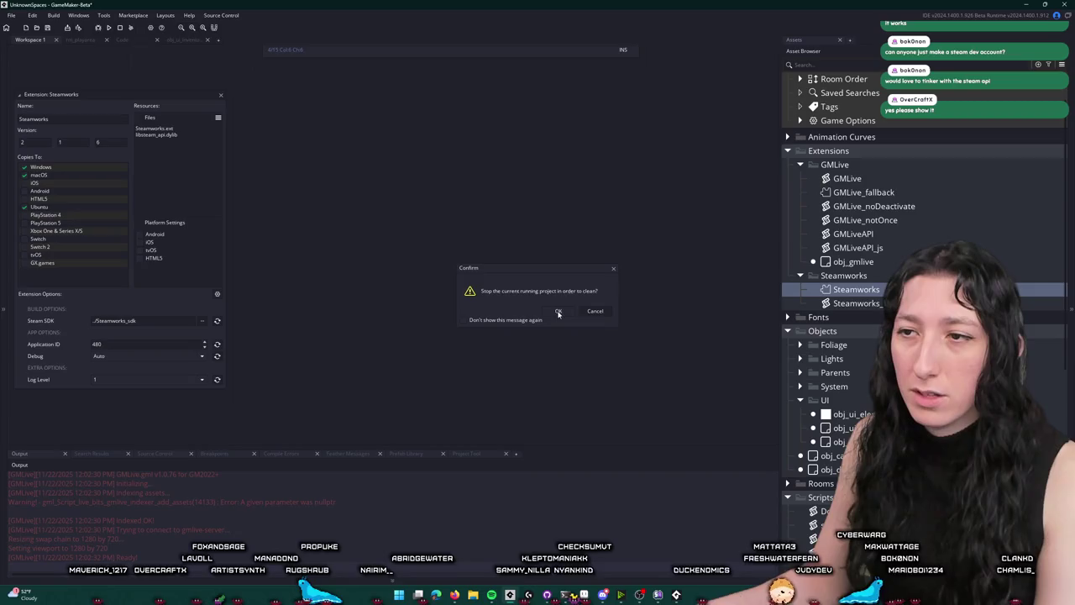
click(558, 311)
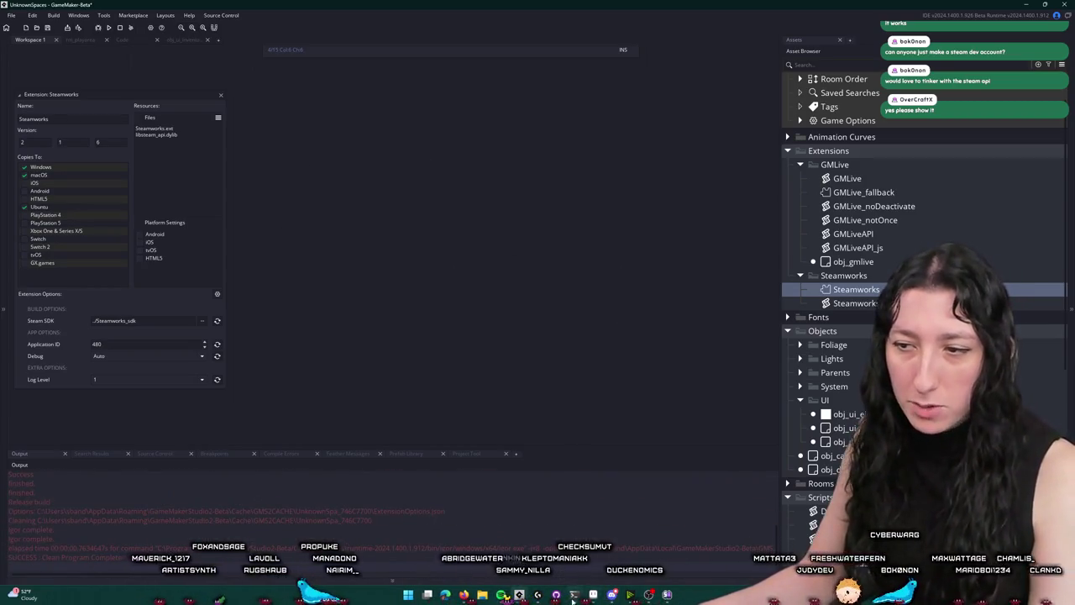
click(538, 593)
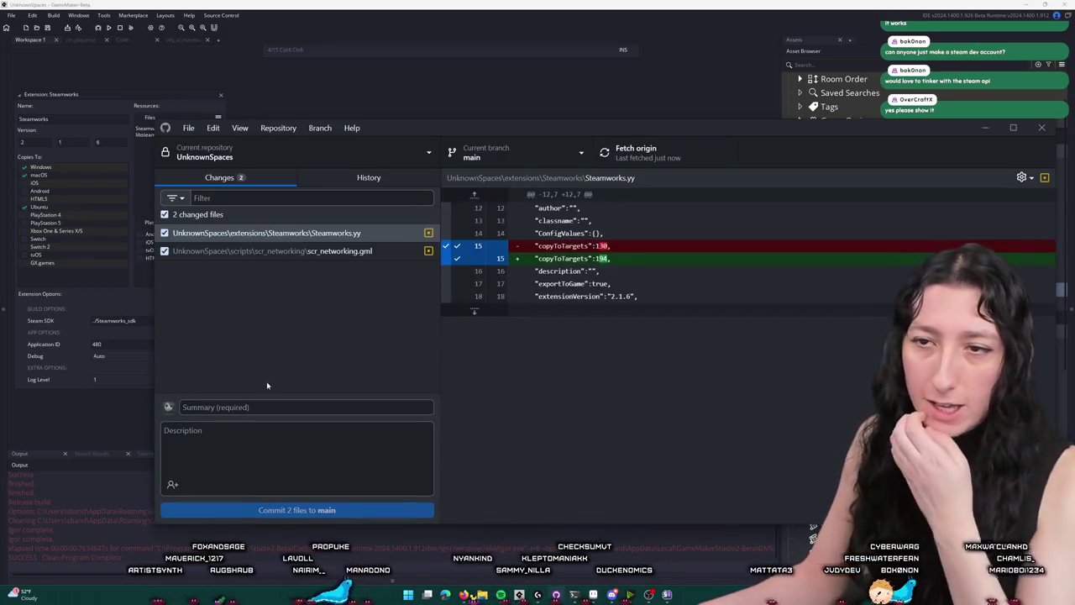
Commit the two changed files to main as 'Push', push to origin, and run the game
text(Push)
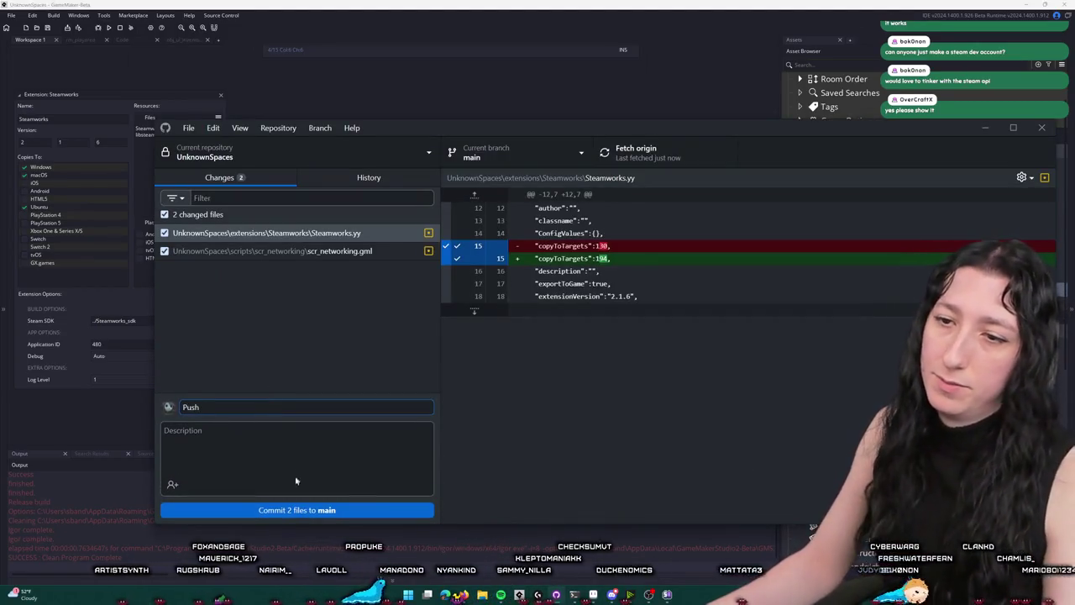
click(296, 509)
click(636, 152)
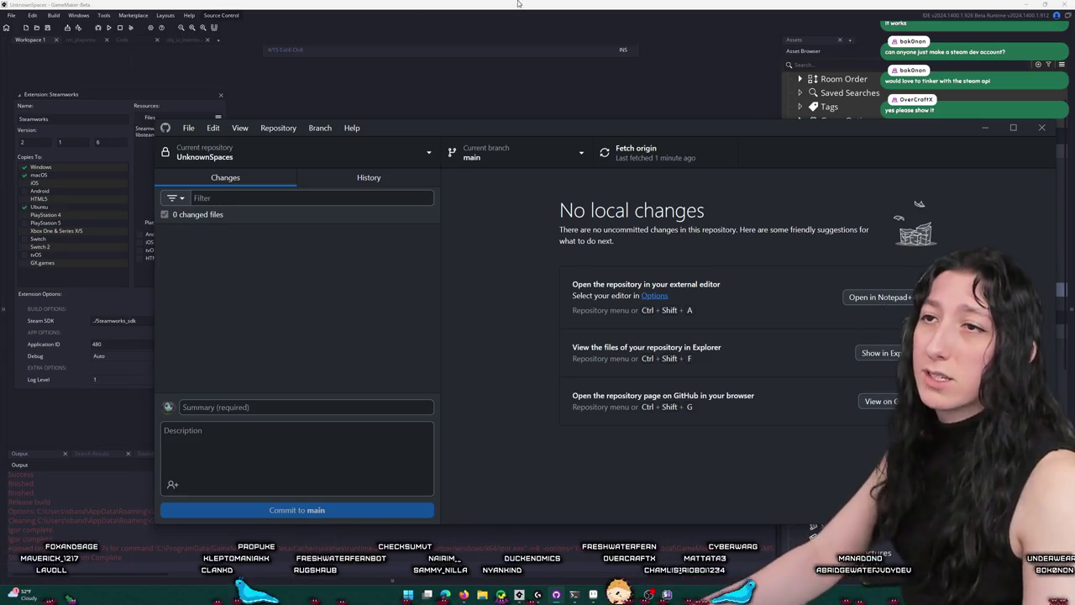
click(523, 91)
key(F5)
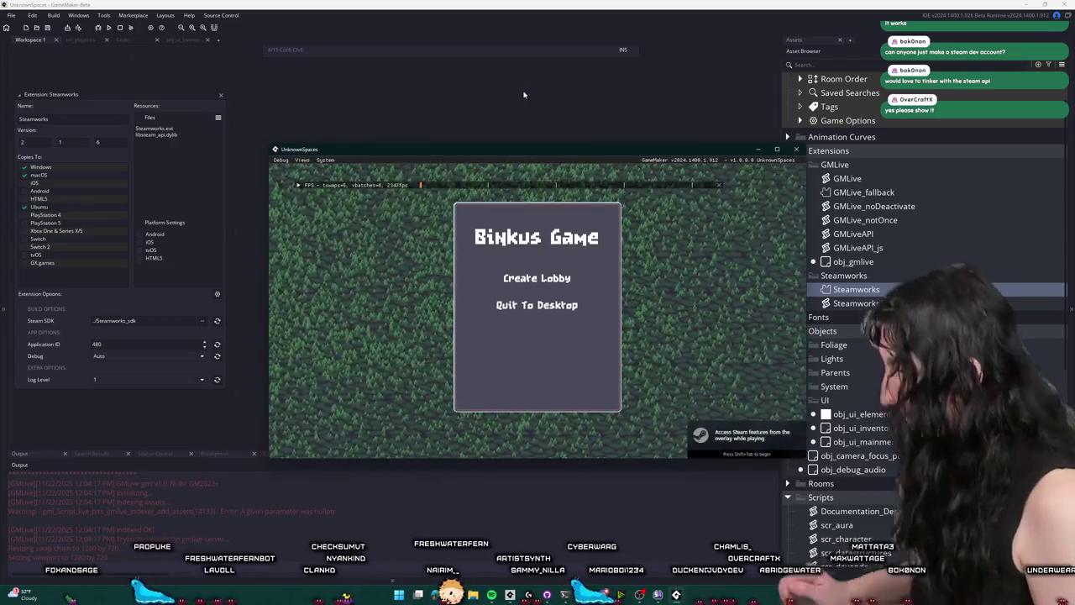
Create a lobby to enter the forest world with the game window maximized to full screen
drag(587, 158, 476, 4)
key(Return)
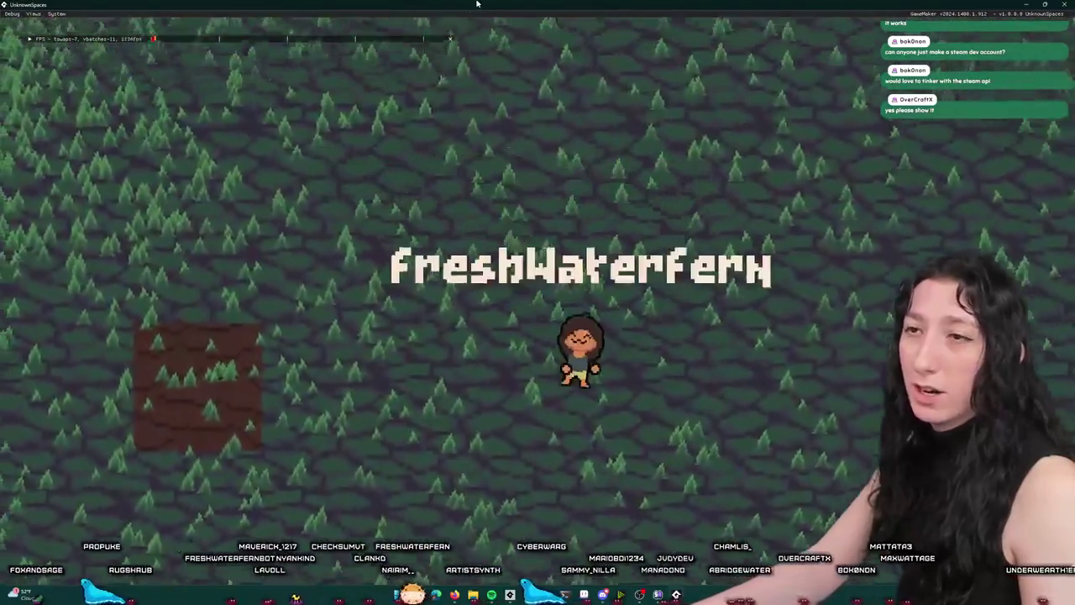
double_click(476, 4)
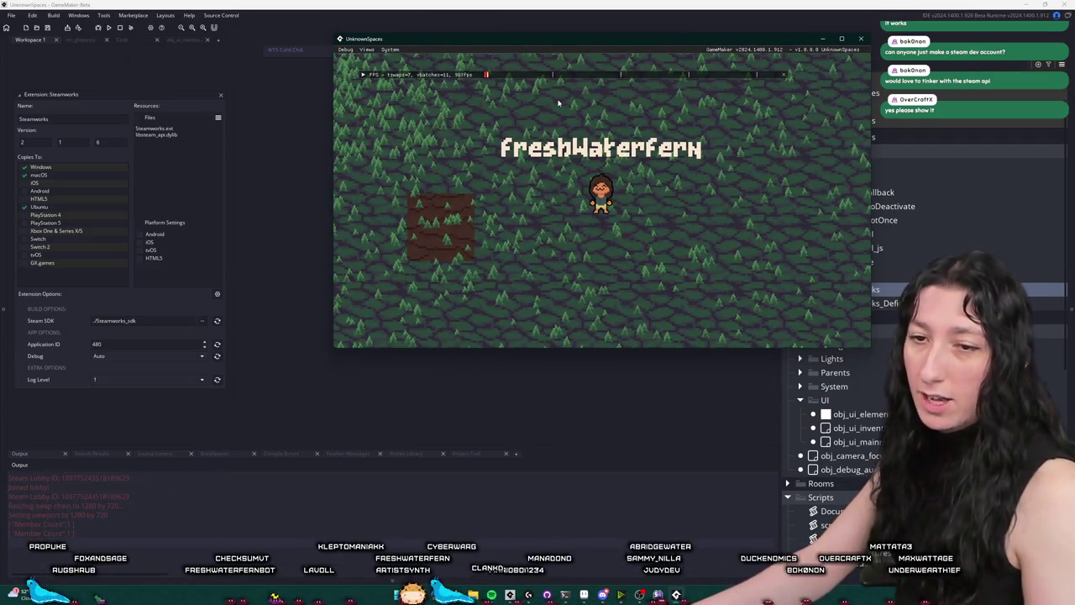
drag(586, 39, 588, 2)
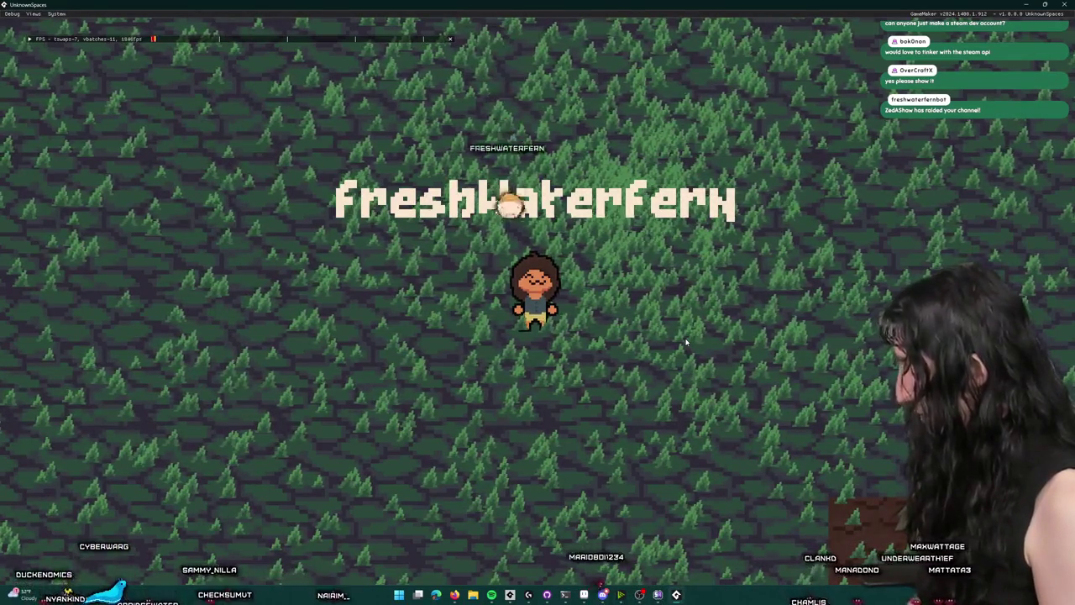
key(i)
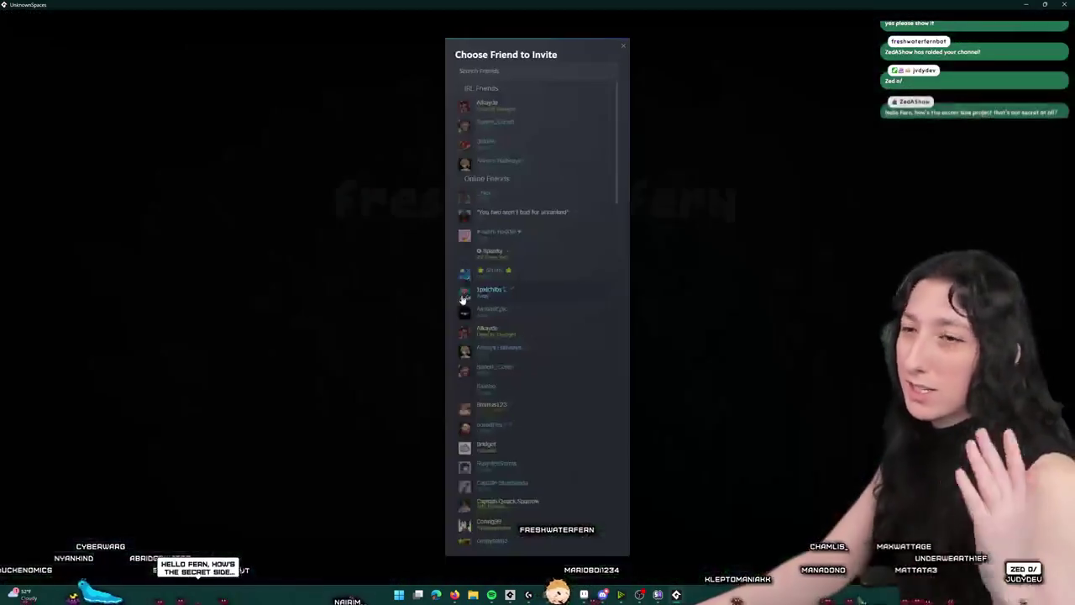
click(553, 68)
text(fres)
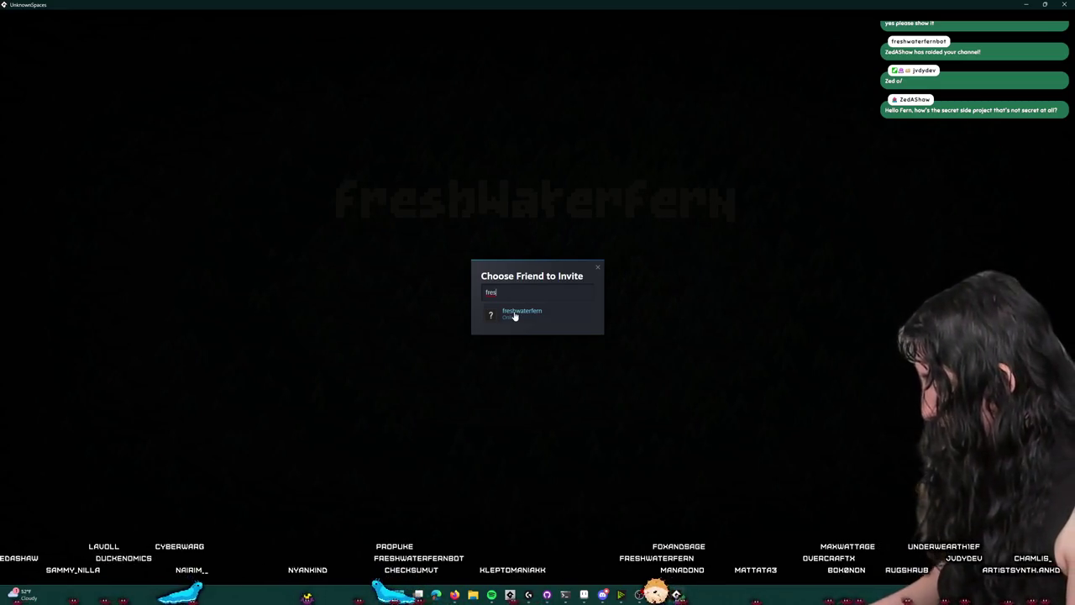
click(515, 316)
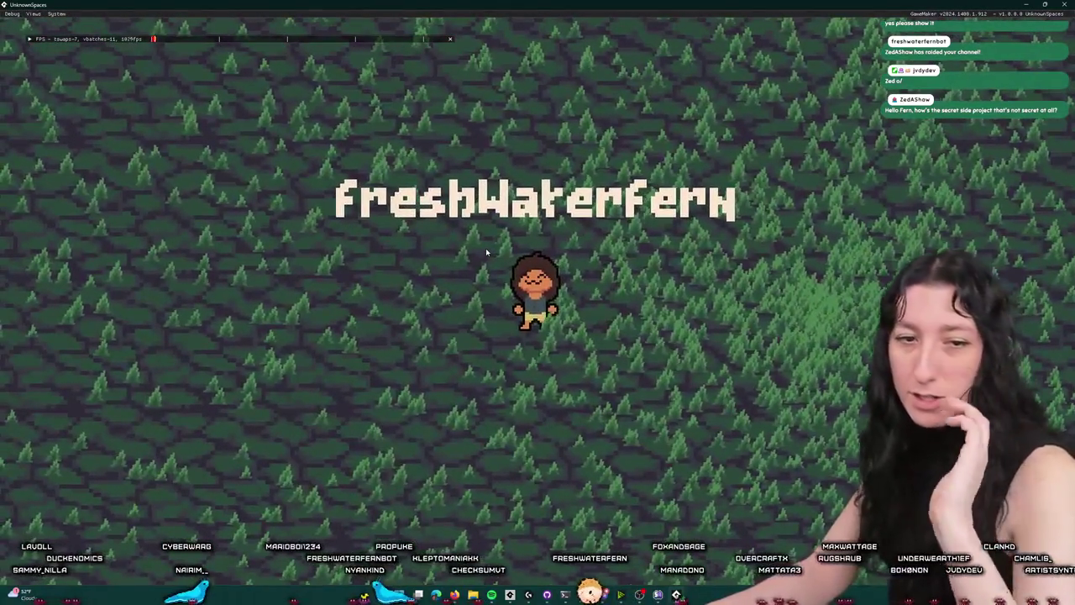
key(i)
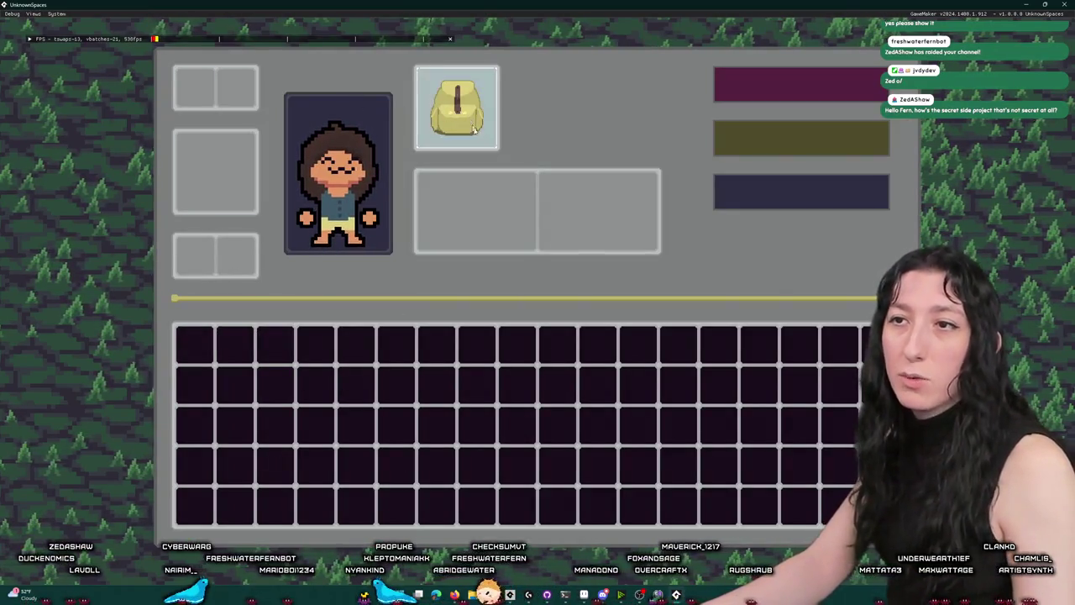
key(i)
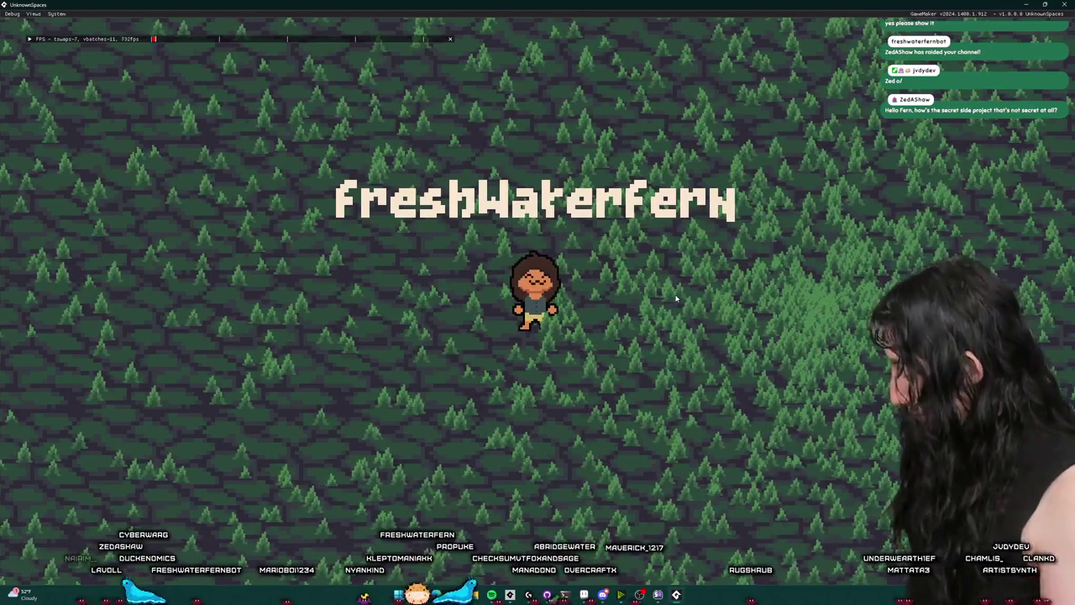
key(i)
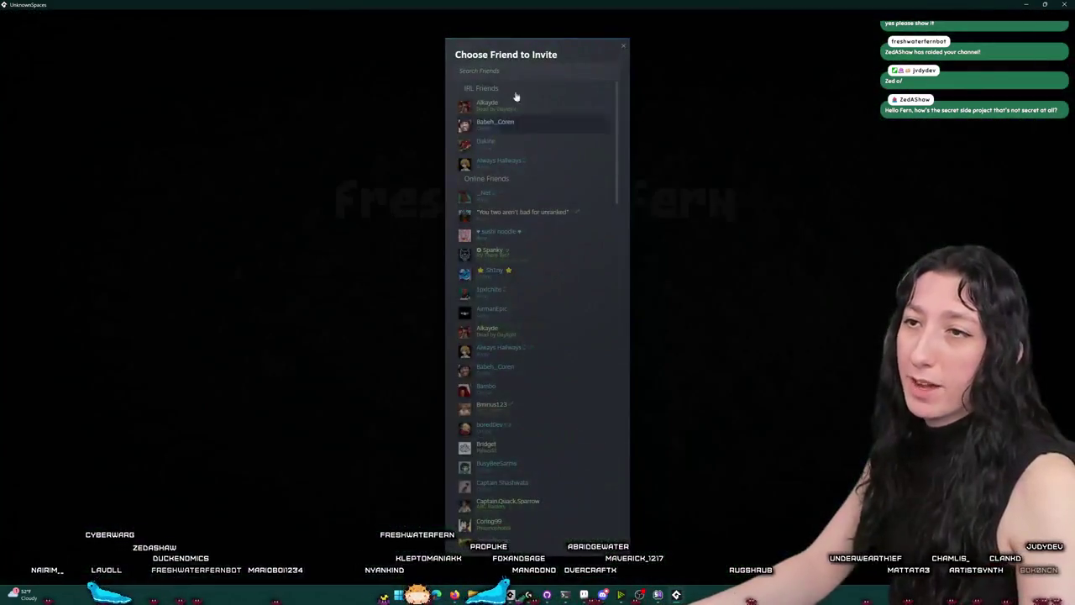
click(537, 70)
text(zed)
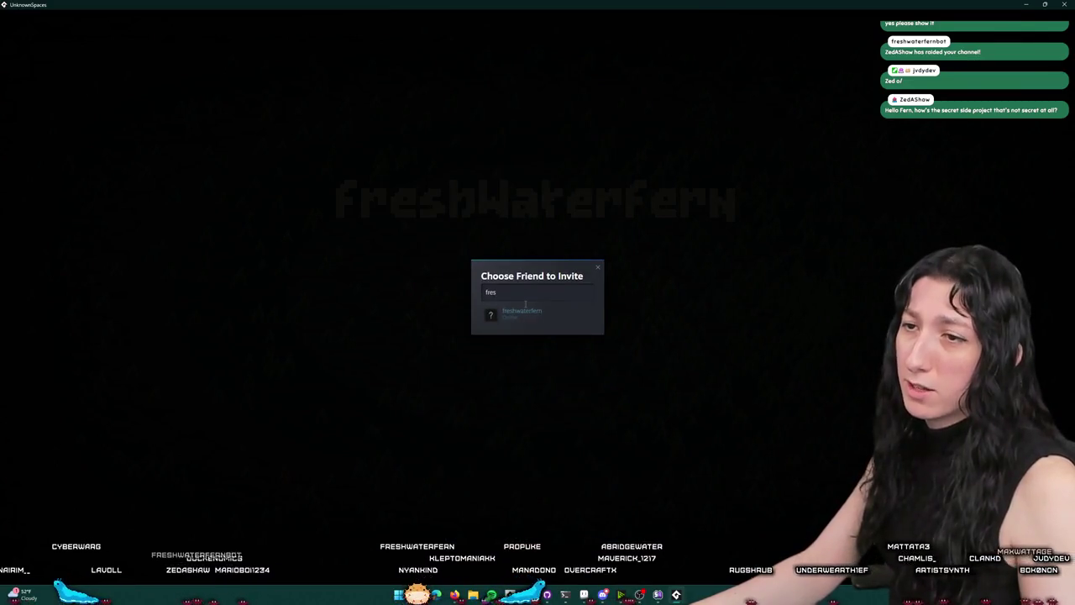
key(Escape)
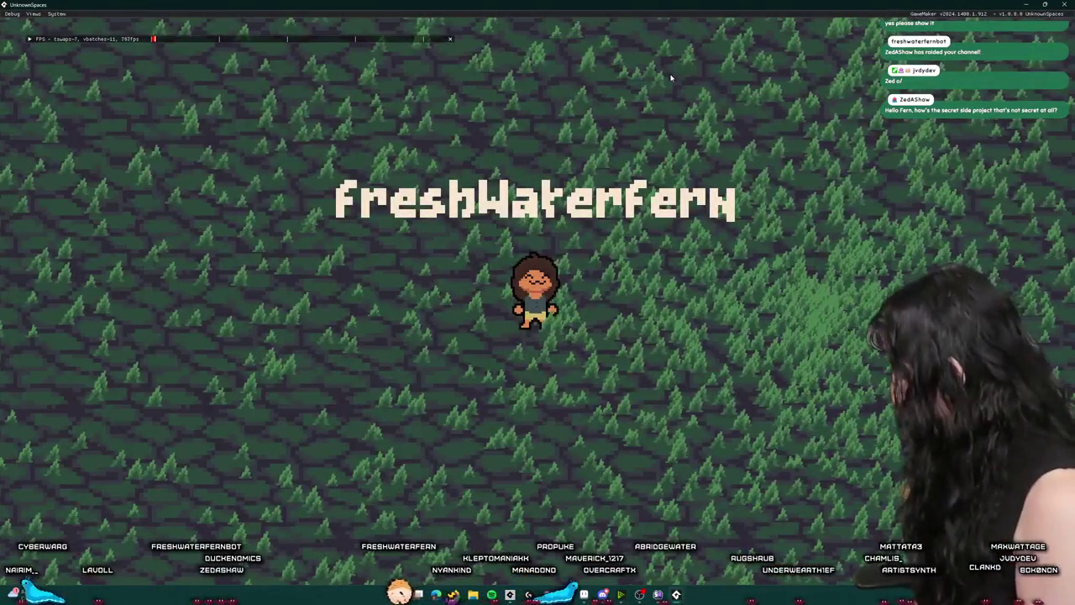
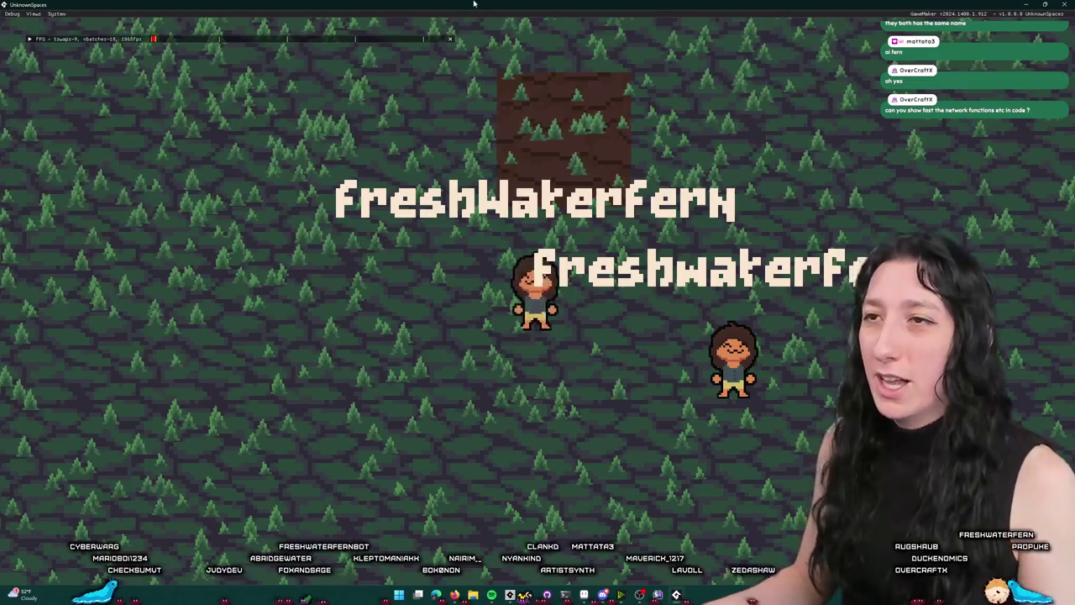
Take the running UnknownSpaces game out of fullscreen and close its window with Alt+F4
key(super+Down)
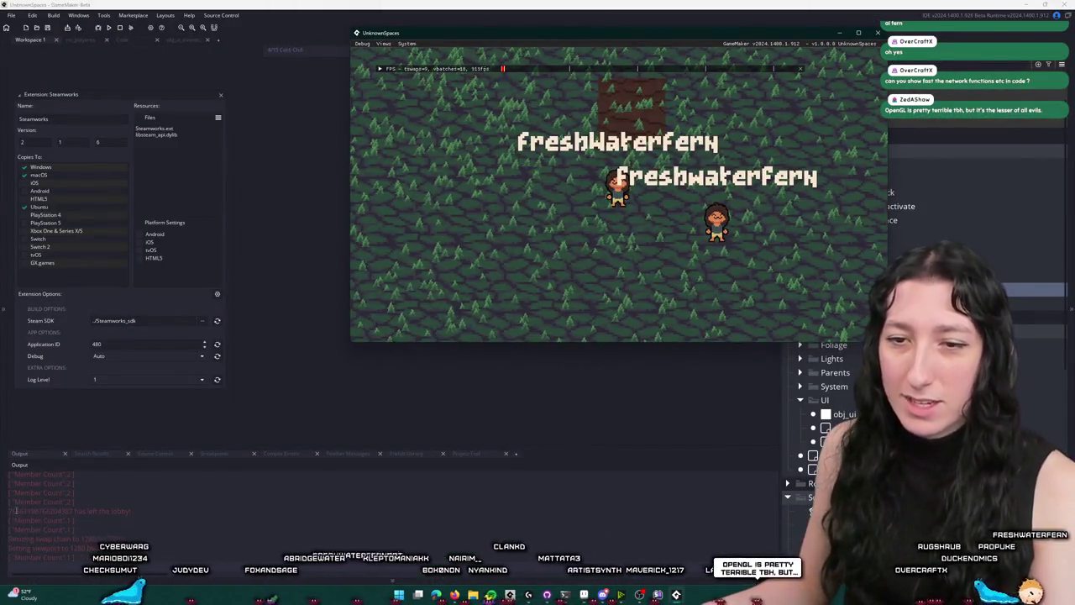
click(158, 495)
key(alt+Tab)
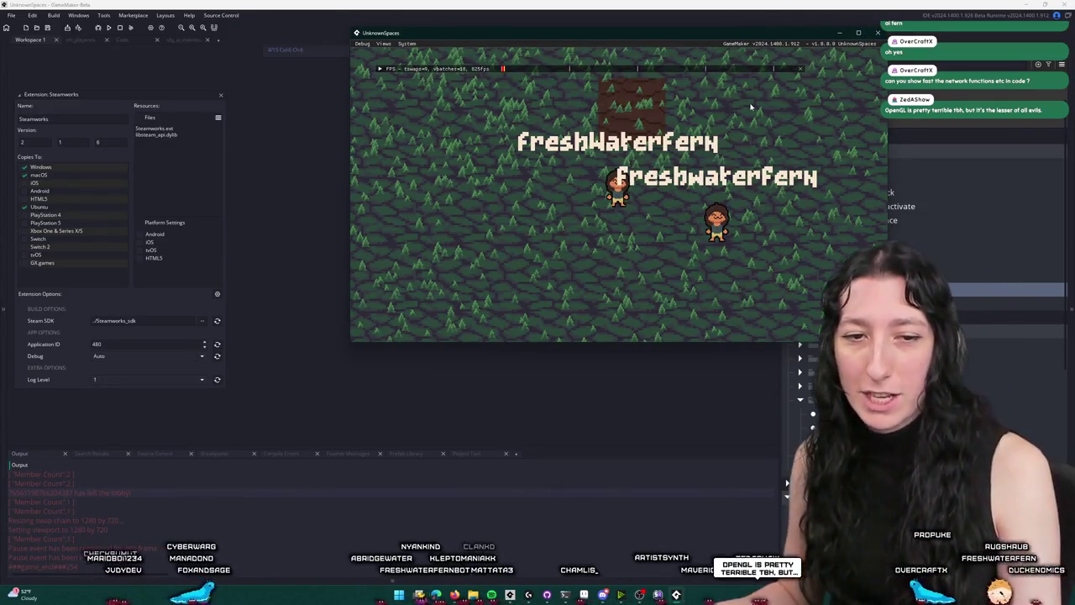
key(alt+F4)
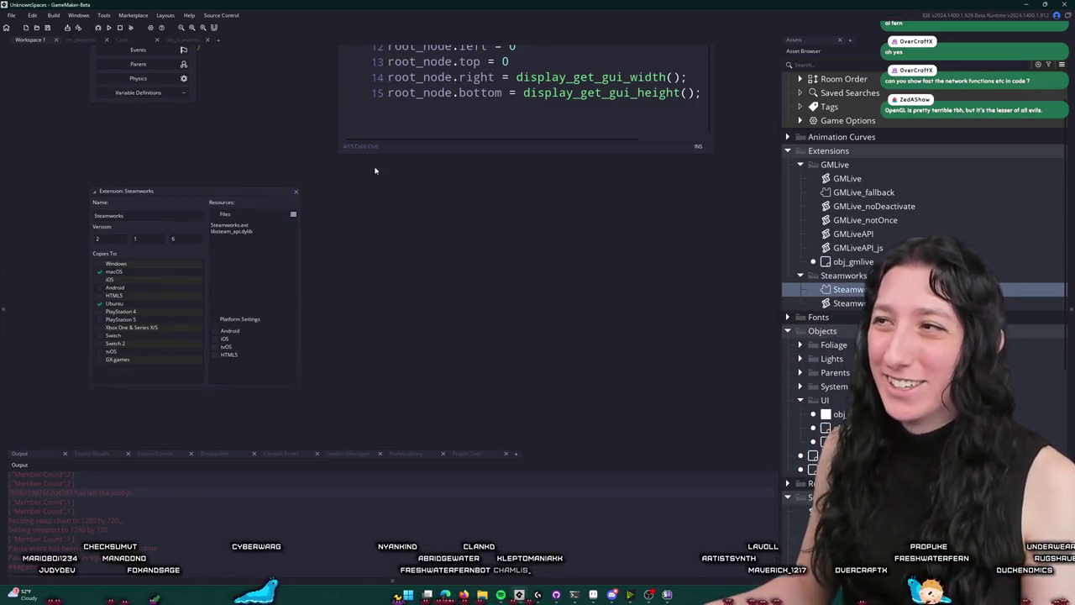
In scr_networking, change the BuildIsOffline macro from 0 to 1
key(ctrl+t)
text(scr)
text(net)
key(Return)
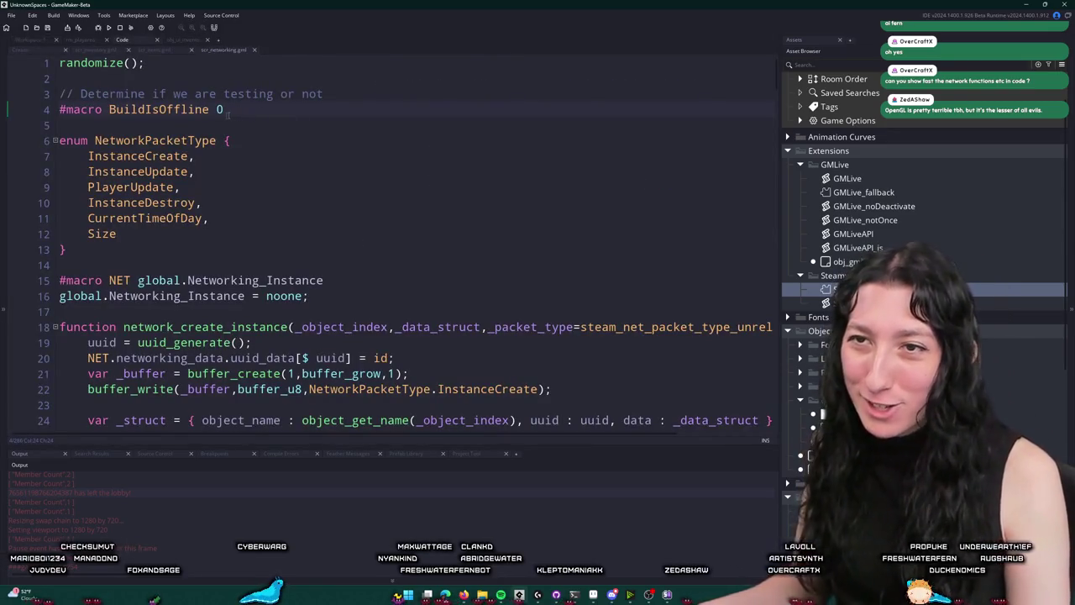
key(BackSpace)
text(1)
click(298, 123)
Back in Workspace 1, open obj_networking's Create event code
key(ctrl+t)
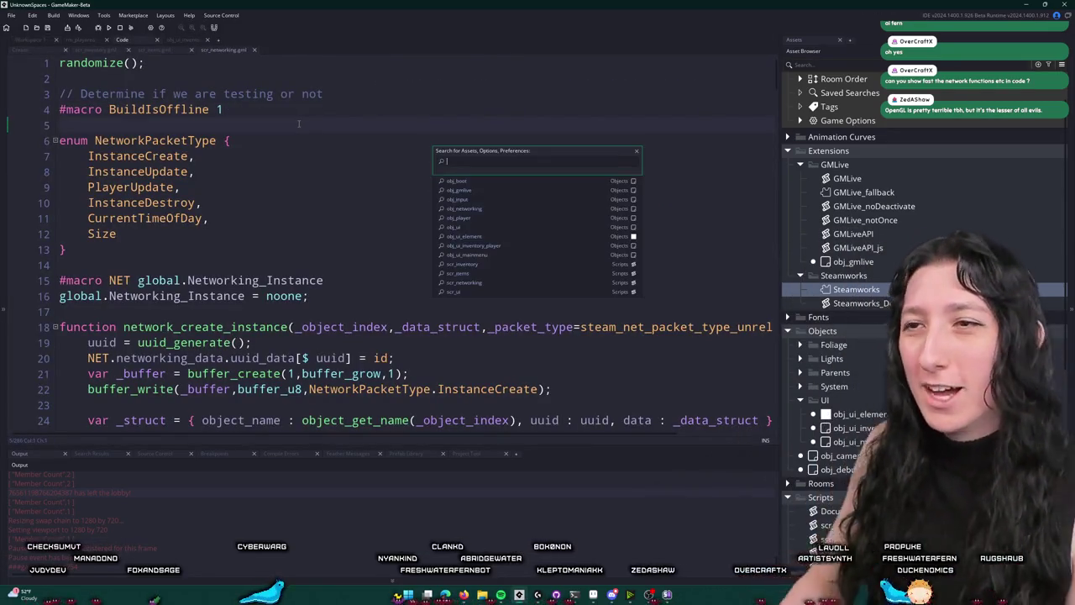
text(network)
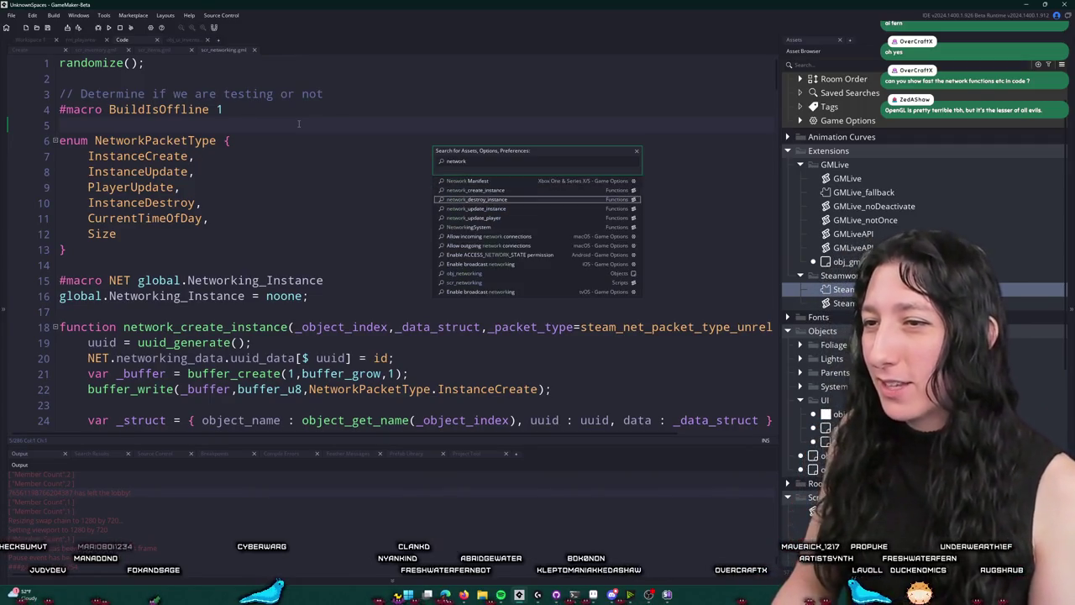
key(Down)
key(Down)
key(ctrl+Tab)
key(ctrl+t)
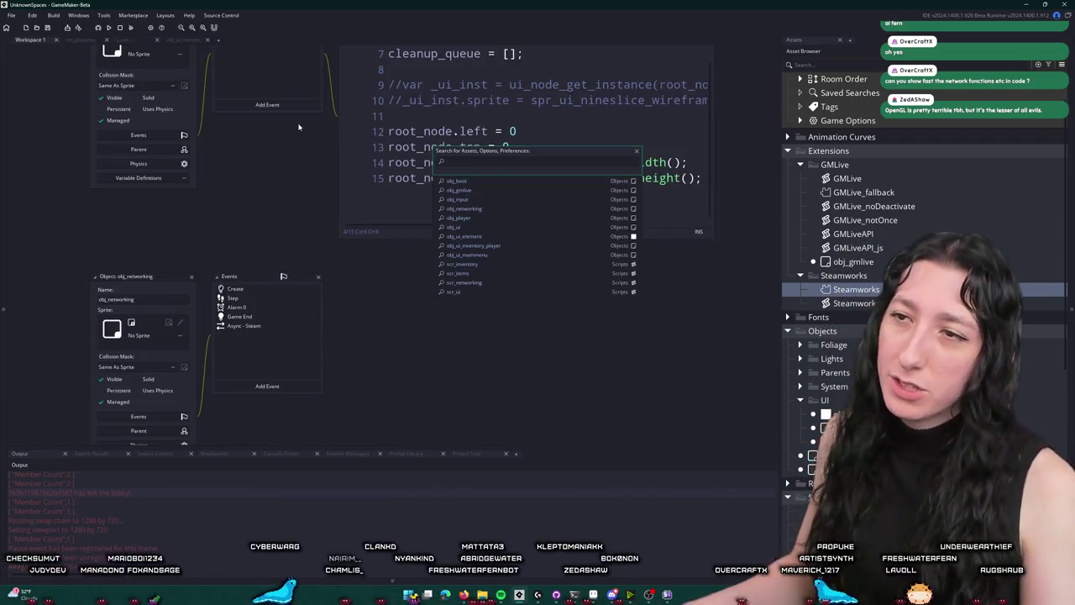
key(Escape)
double_click(262, 287)
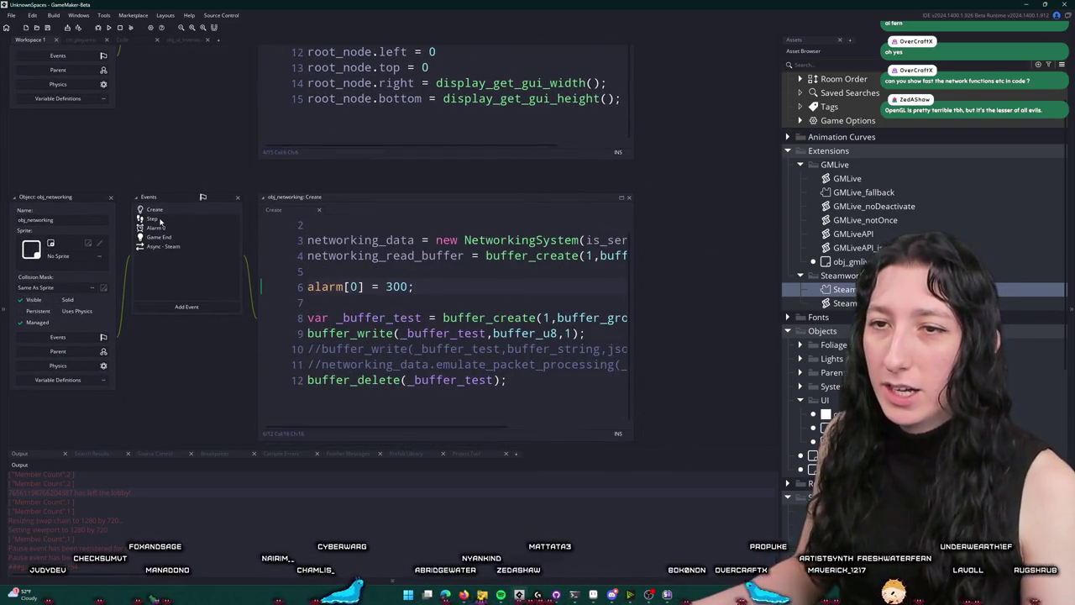
Review obj_networking's Step event packet receive loop, highlighting the packet reading and buffer_seek lines
click(163, 246)
click(621, 198)
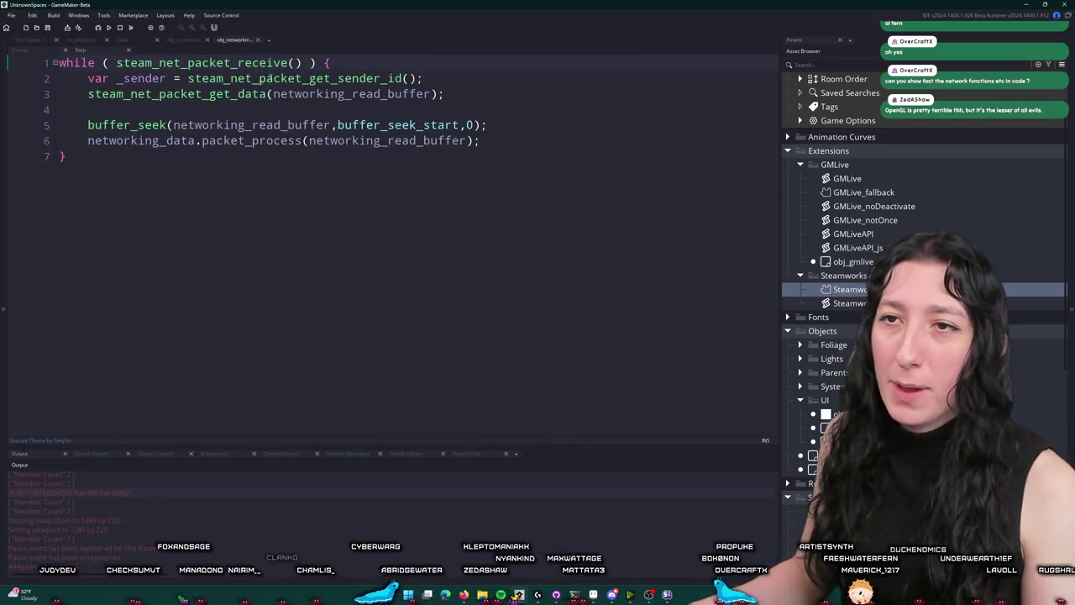
click(394, 63)
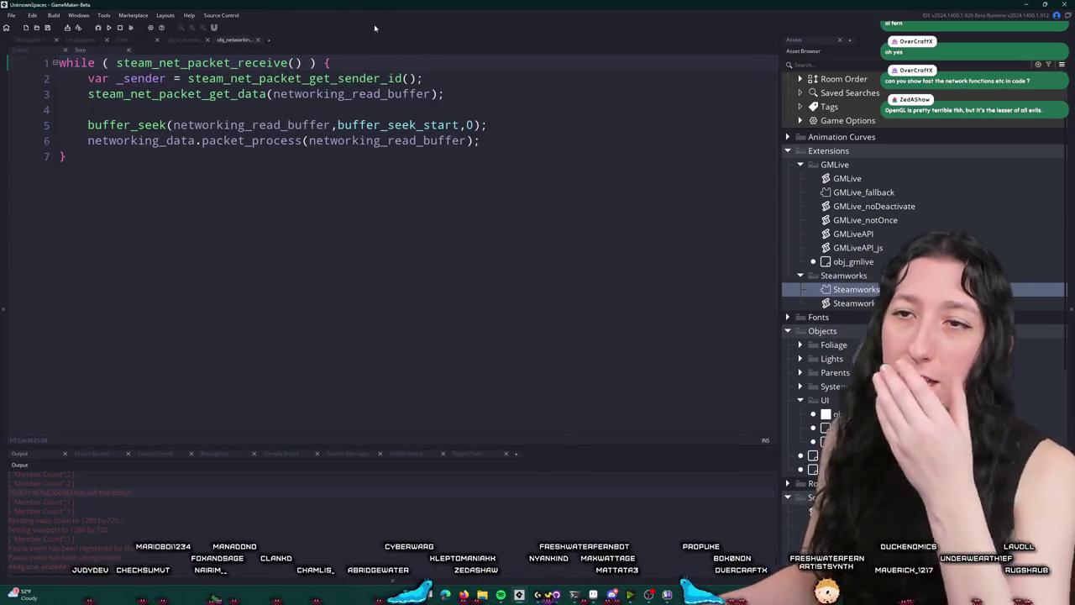
click(280, 93)
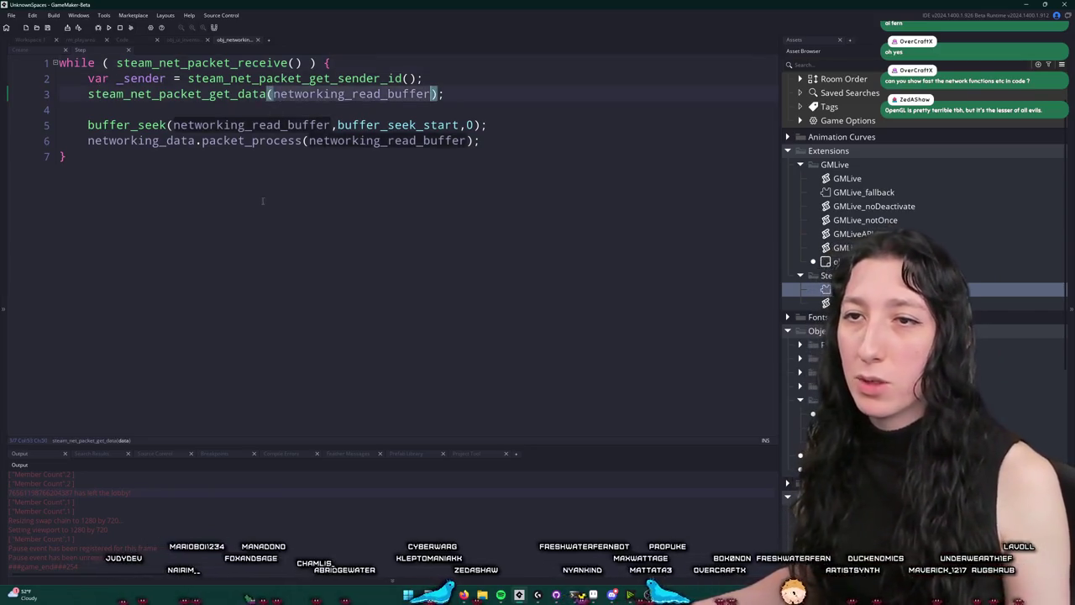
drag(88, 93, 88, 139)
click(99, 125)
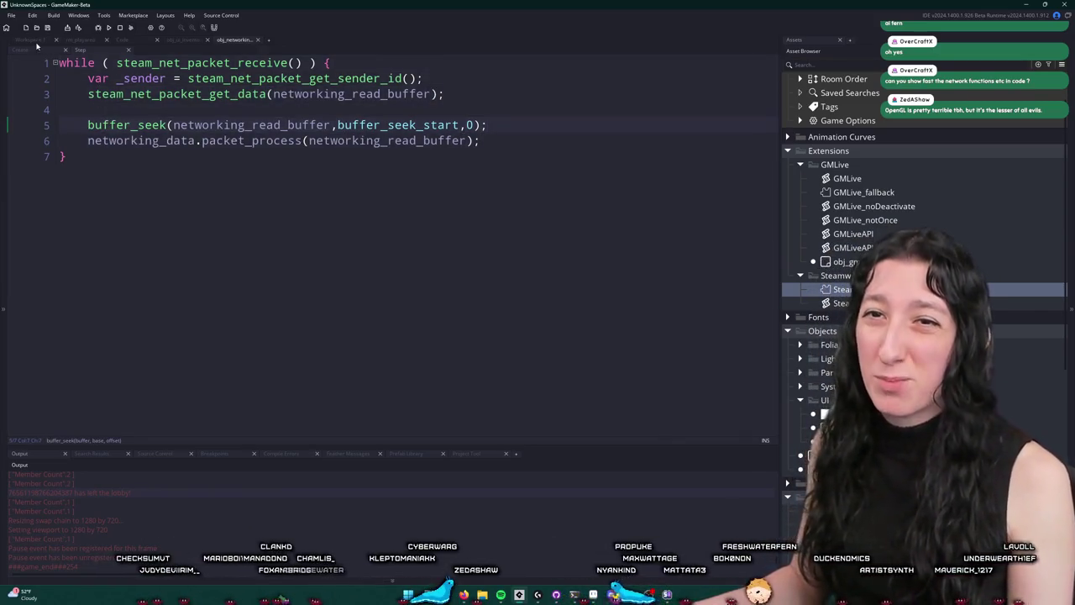
Open the Async - Steam event and find all project uses of steam_async_event
key(ctrl+Tab)
double_click(158, 247)
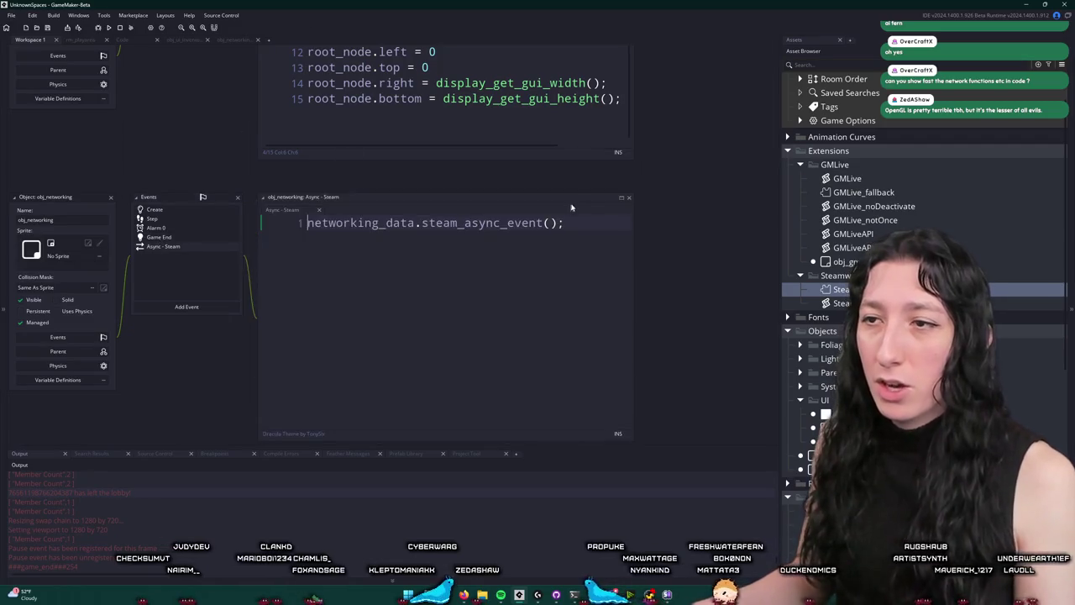
double_click(467, 222)
key(ctrl+shift+f)
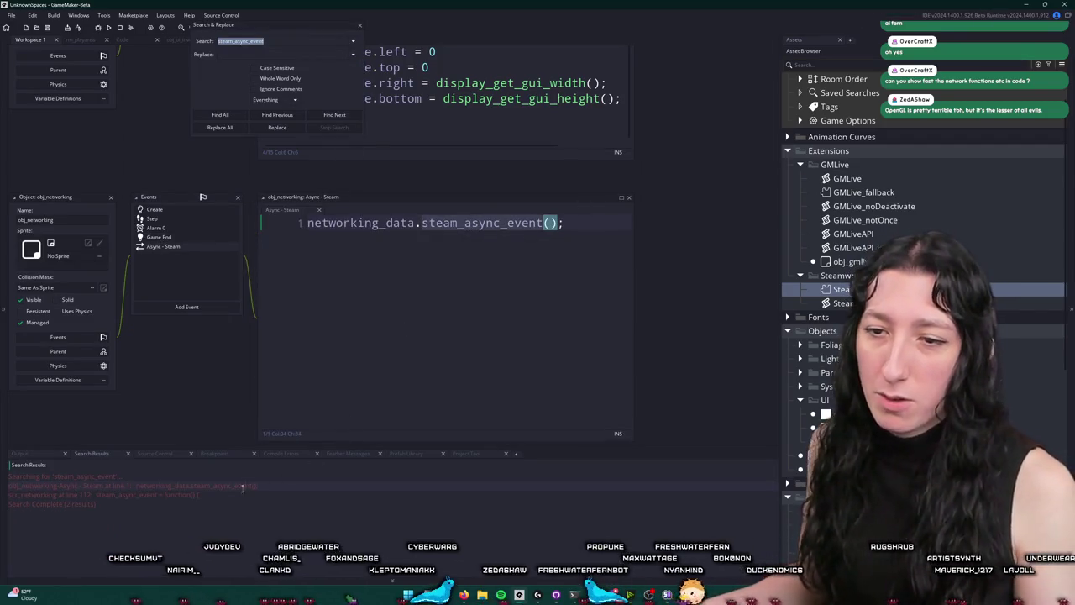
Open the steam_async_event definition in scr_networking in a full-window editor without the search panel
double_click(242, 495)
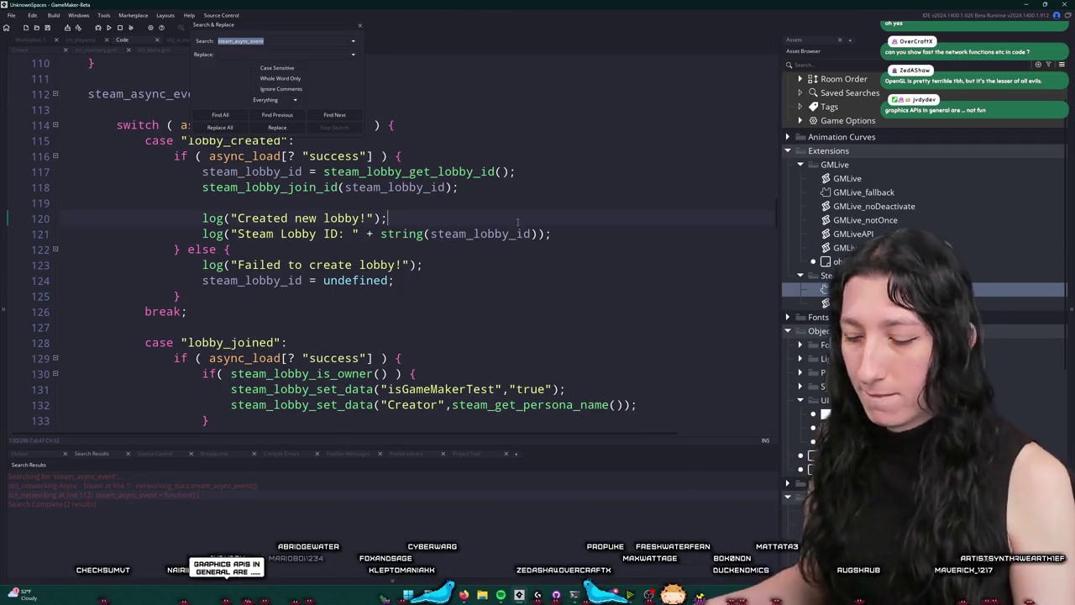
key(F12)
click(359, 25)
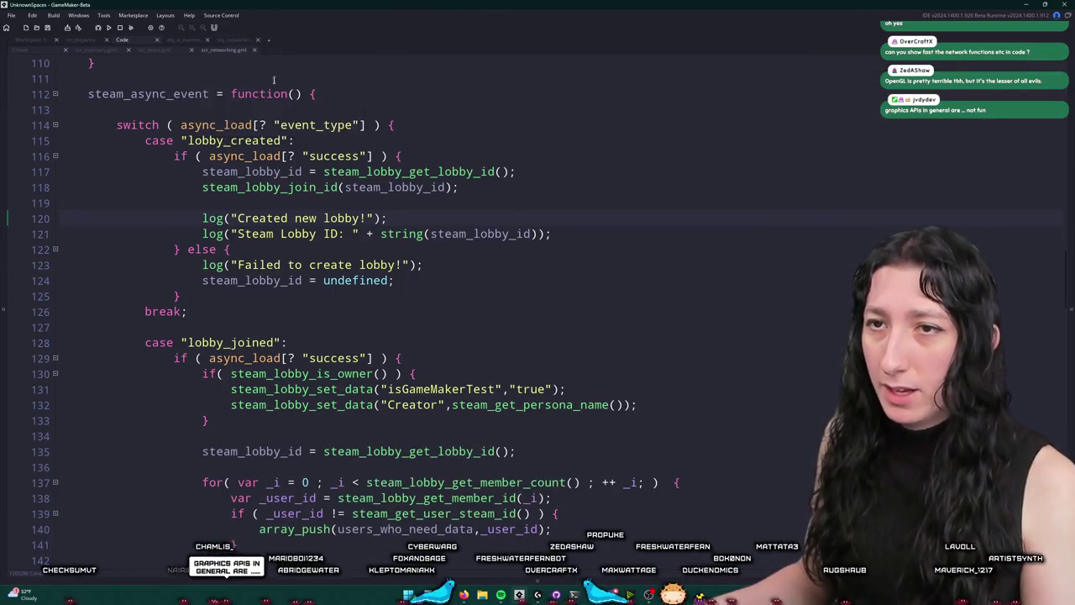
Read through the lobby_created success and failure branches down to the packet_functions handlers
scroll(192, 243, up, 2)
click(188, 222)
scroll(192, 250, down, 2)
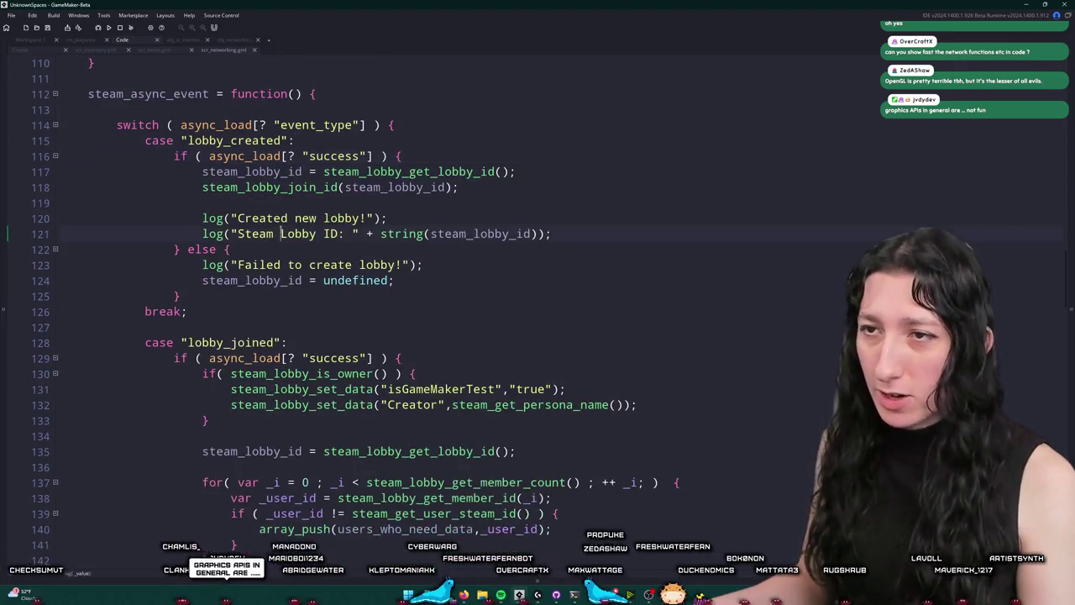
drag(272, 189, 340, 267)
click(340, 267)
scroll(306, 363, down, 2)
scroll(306, 362, down, 13)
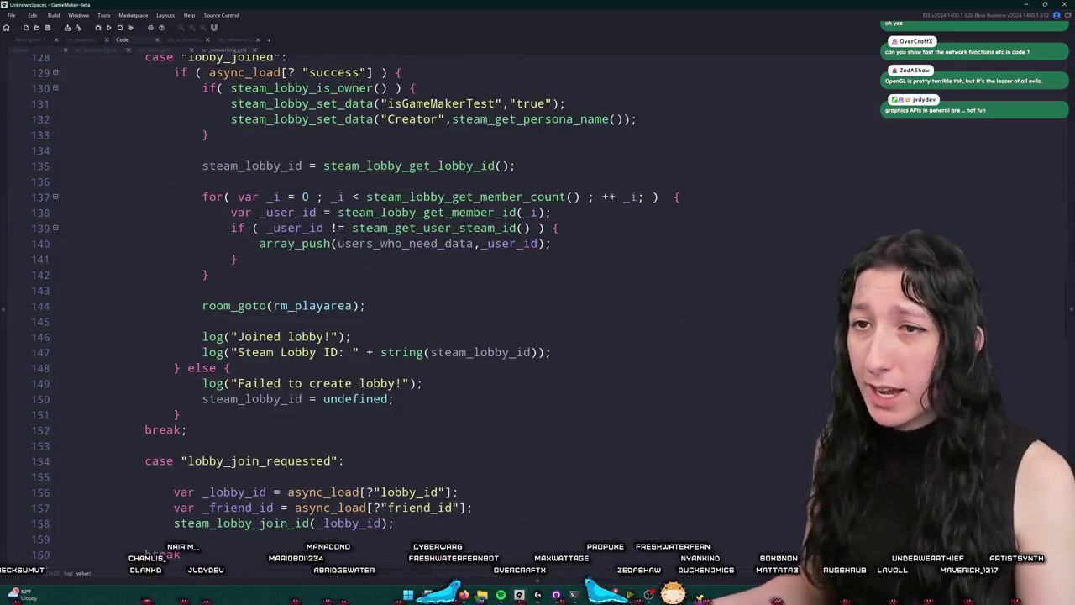
scroll(306, 416, down, 18)
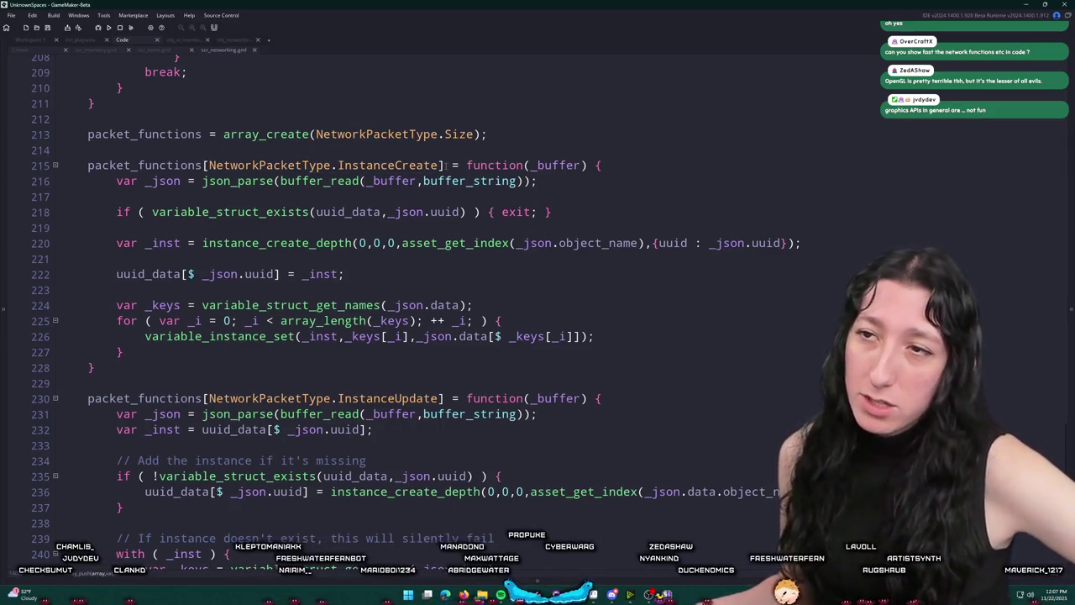
Examine the InstanceCreate handler key, its JSON parse and the _json uuid check on line 218
drag(445, 165, 210, 165)
click(253, 167)
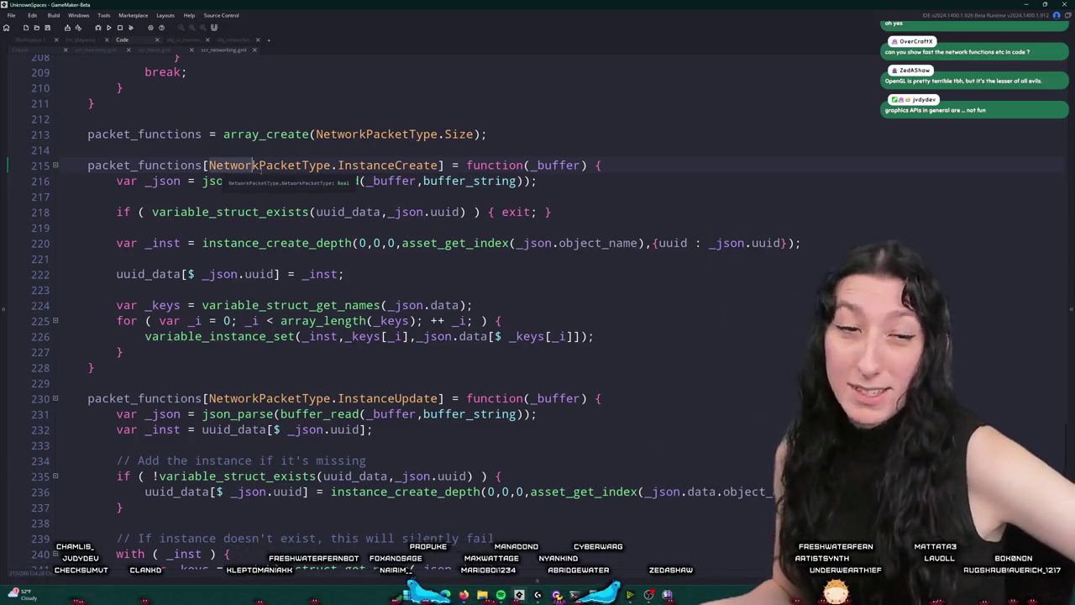
click(554, 180)
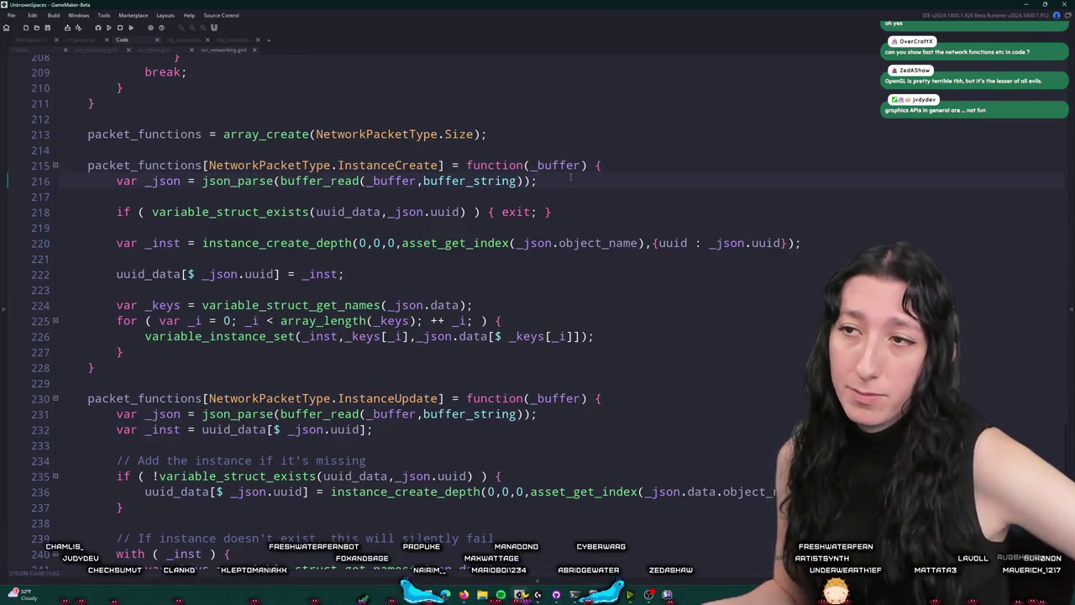
scroll(554, 252, down, 2)
scroll(383, 195, up, 2)
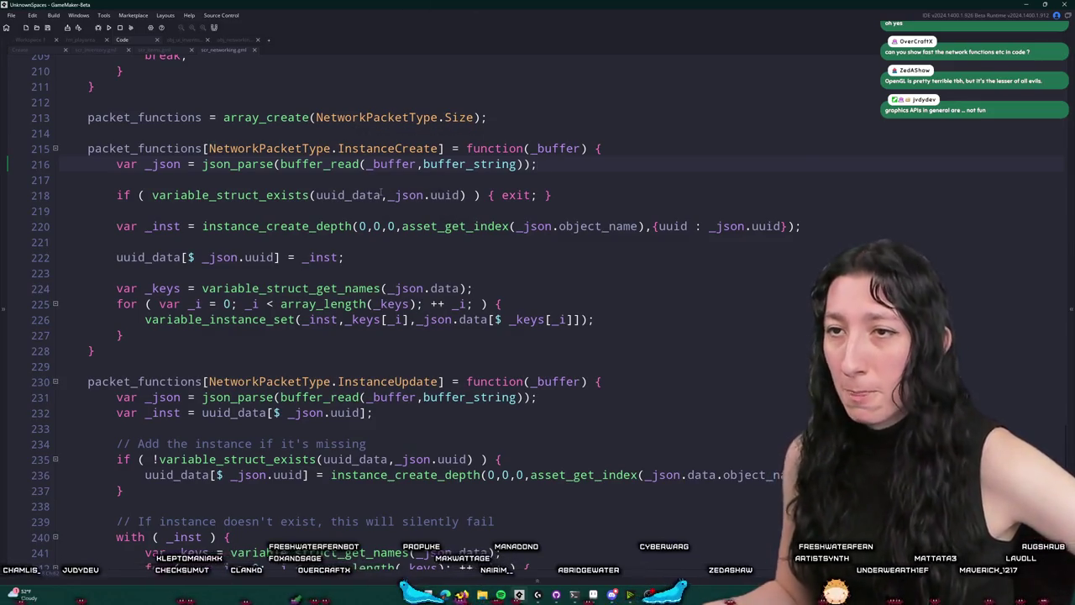
click(404, 195)
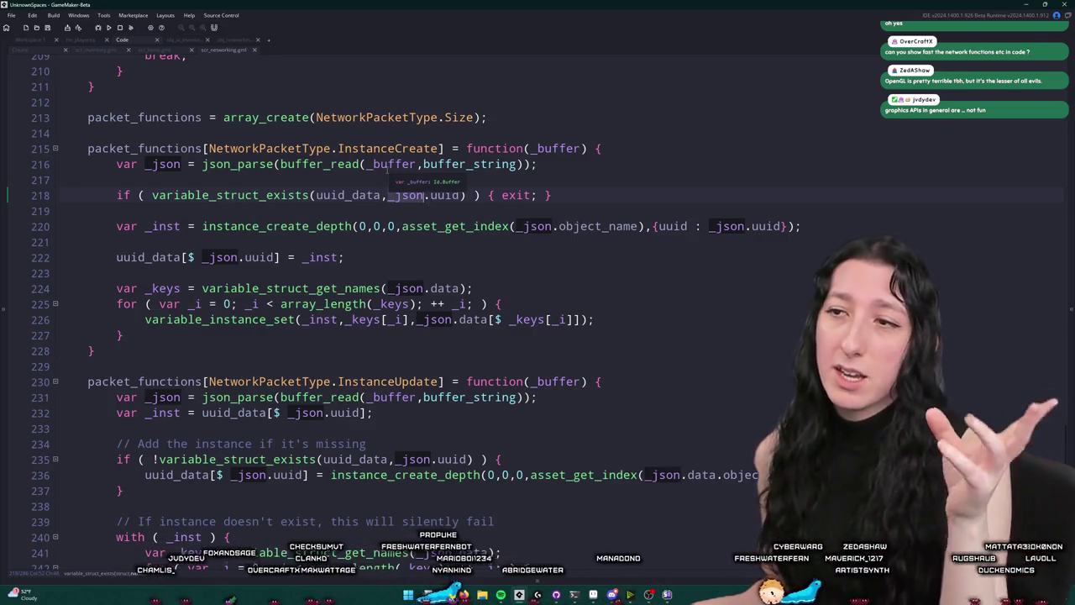
Highlight line 226's variable_instance_set call in the InstanceCreate handler
scroll(503, 168, down, 1)
click(586, 143)
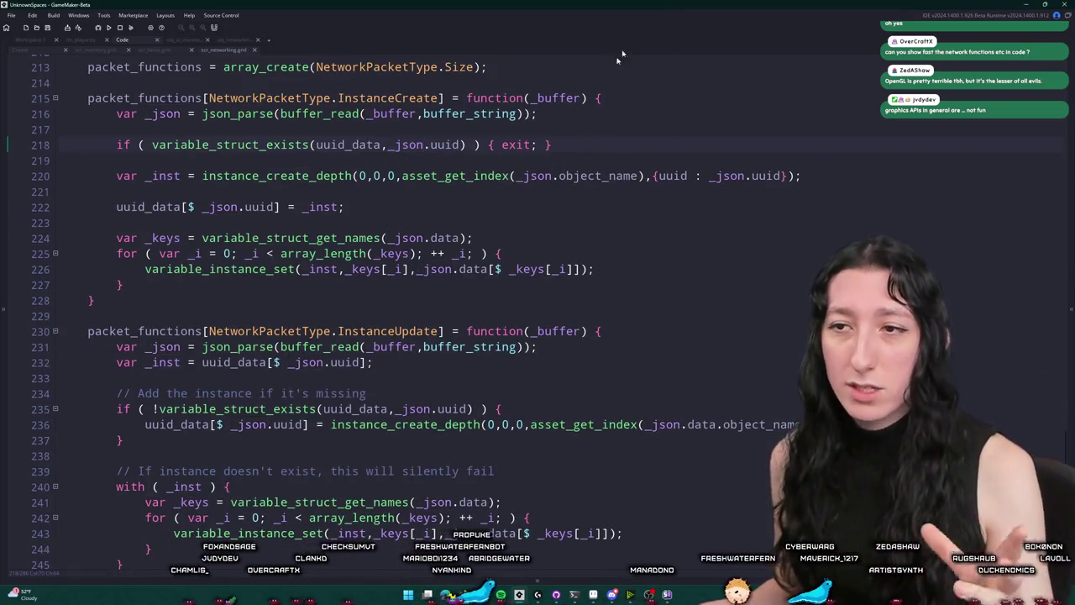
key(shift+Home)
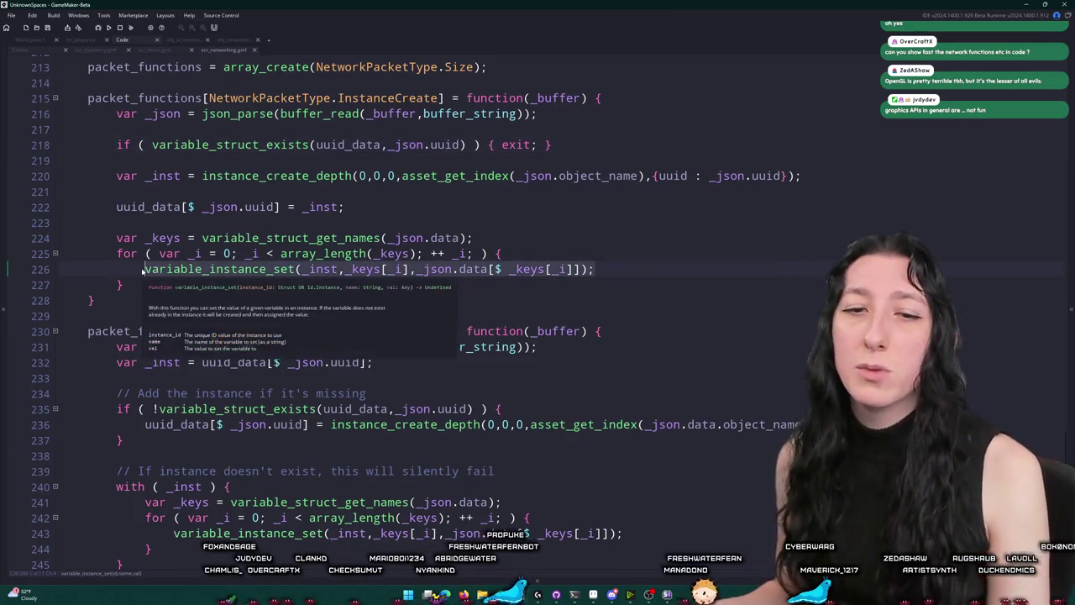
key(End)
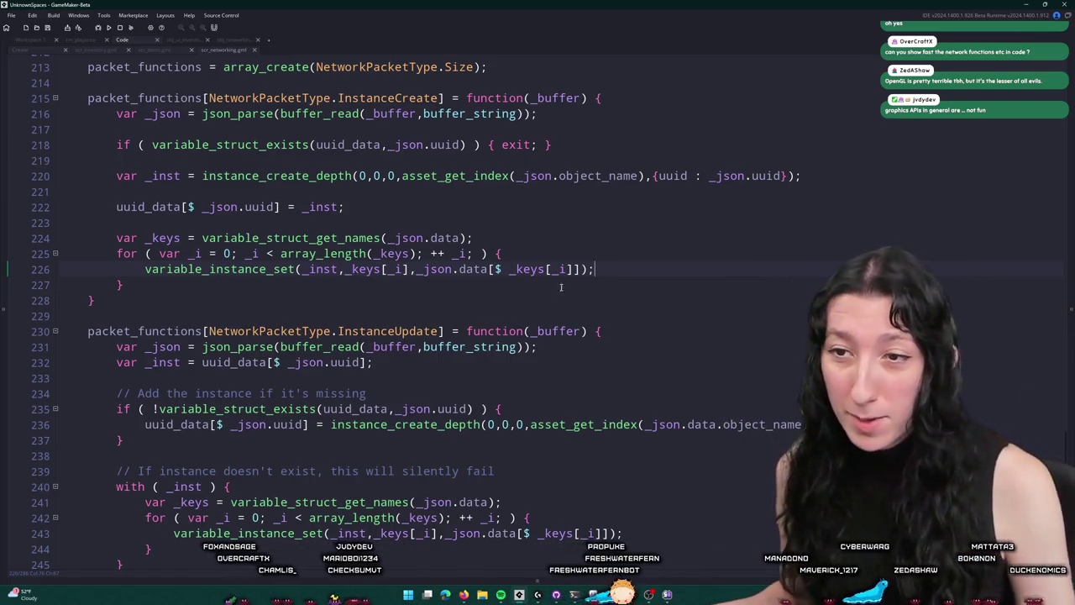
scroll(561, 287, down, 3)
mouse_move(483, 267)
mouse_down()
mouse_move(483, 370)
mouse_move(483, 267)
mouse_up()
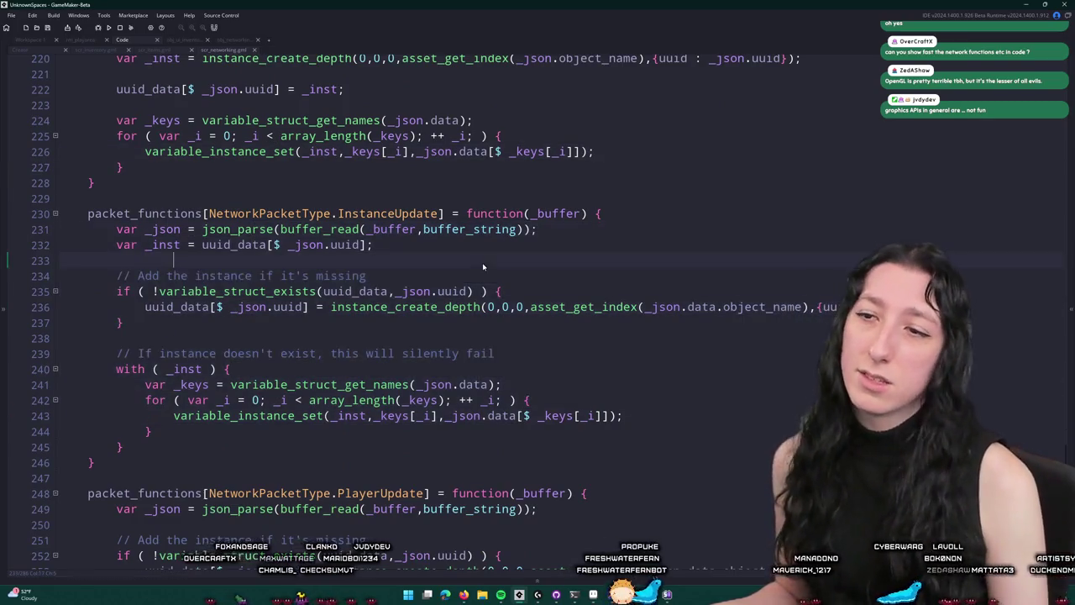
Trace uses of uuid_data through lines 231–236 of the InstanceUpdate handler
double_click(353, 290)
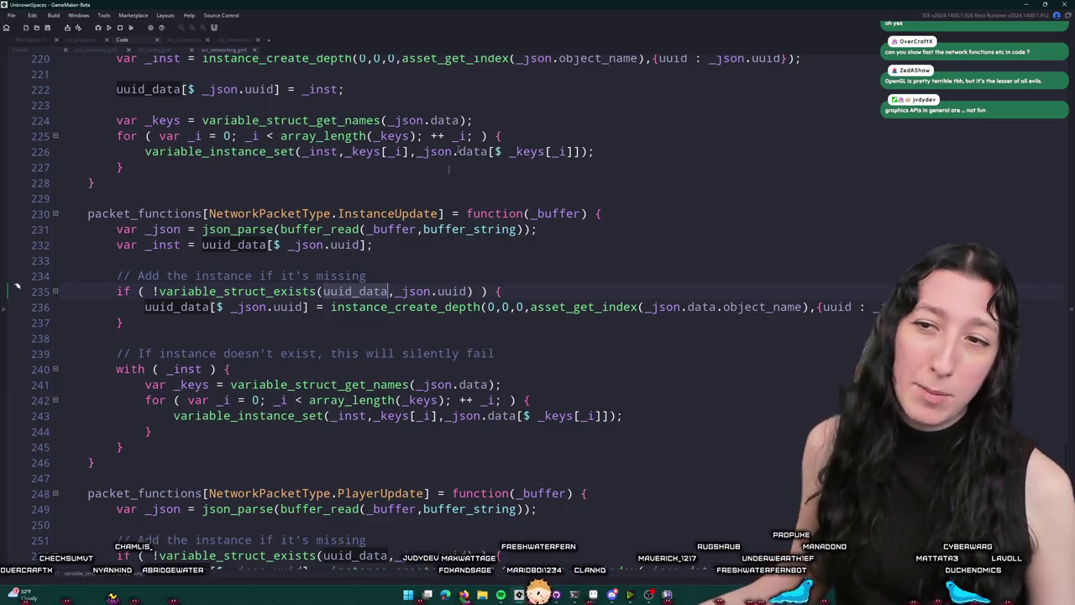
key(Down)
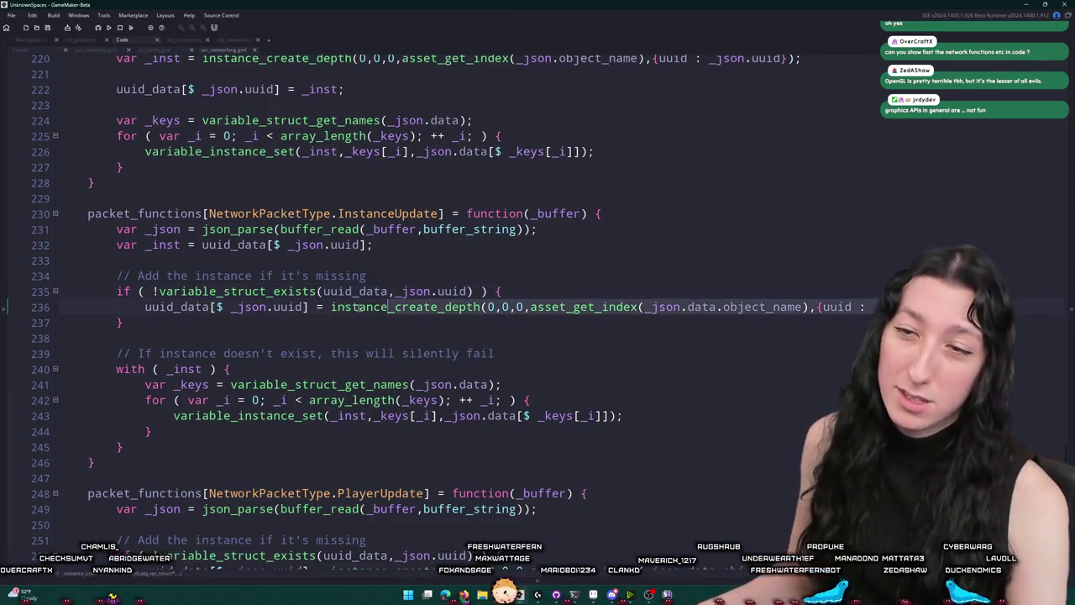
key(ctrl+shift+Left)
key(ctrl+shift+Left)
key(ctrl+shift+Left)
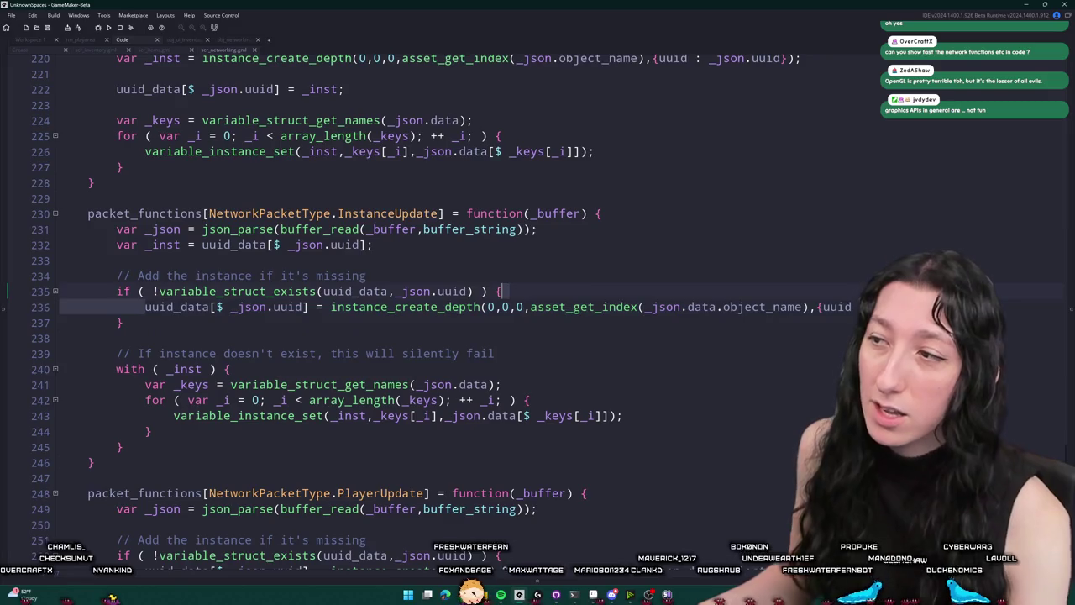
key(Right)
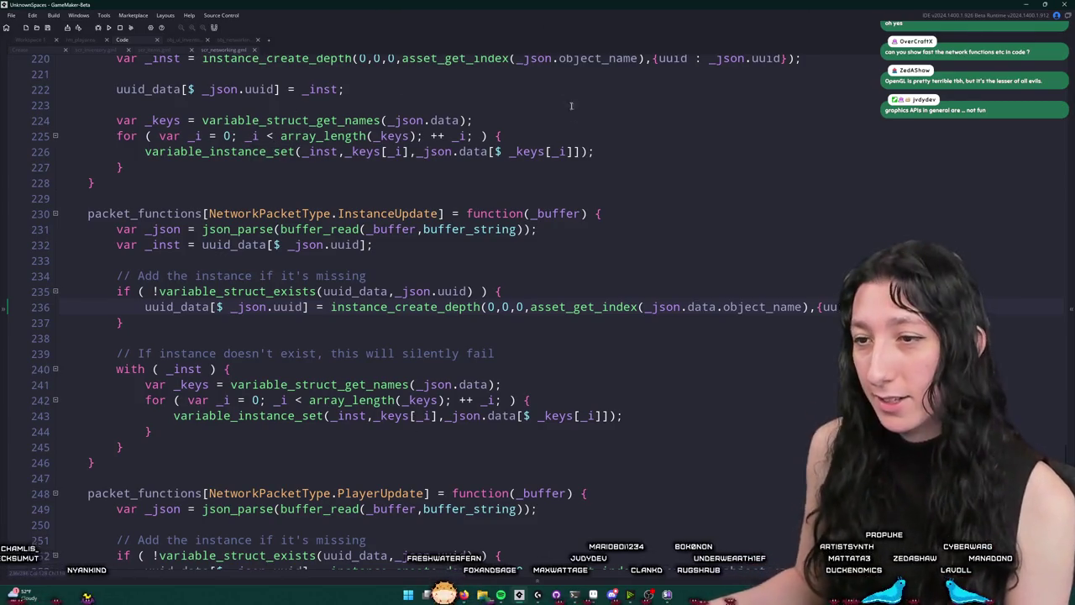
click(618, 230)
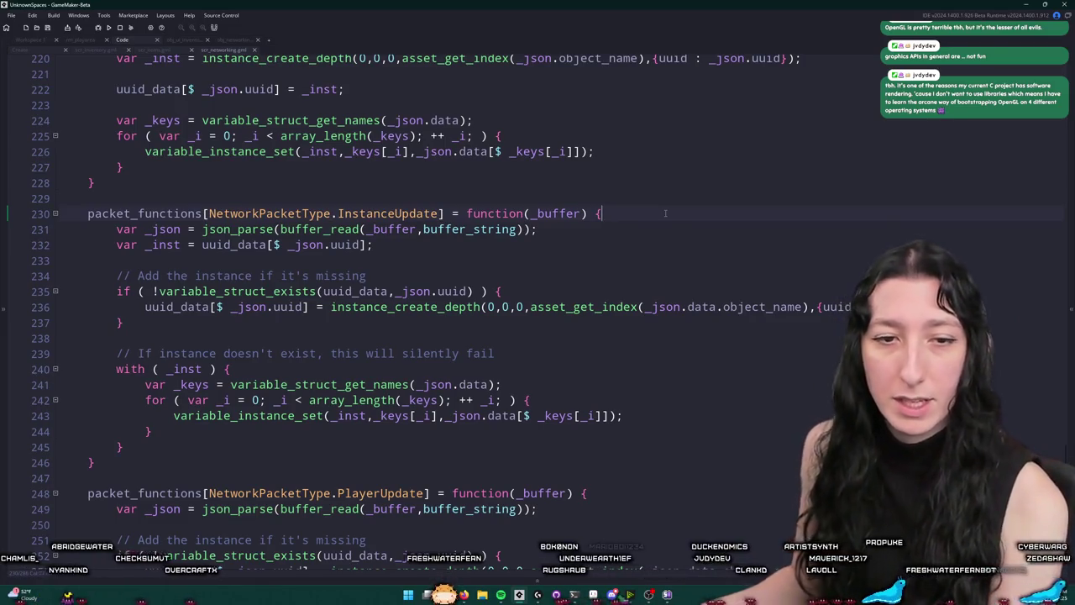
scroll(664, 213, down, 2)
scroll(664, 213, down, 3)
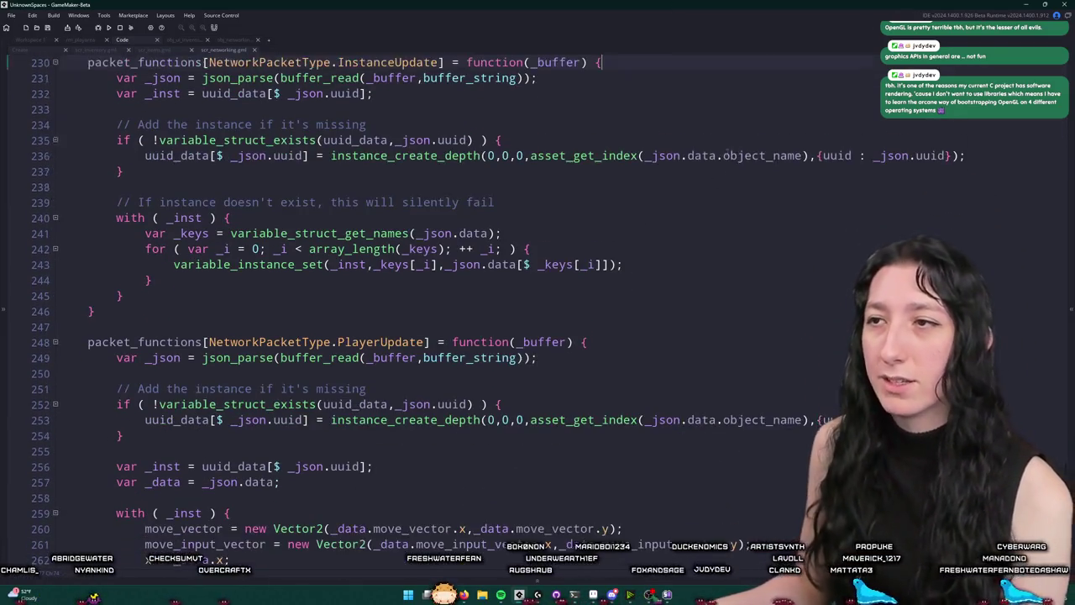
scroll(697, 168, up, 1)
click(725, 118)
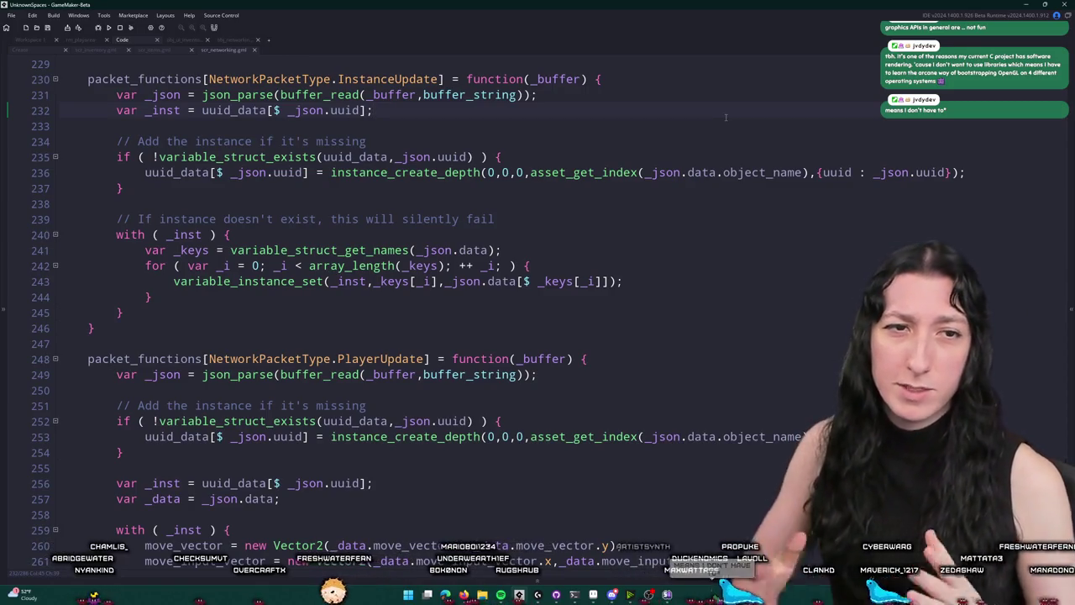
Highlight PlayerUpdate's synced fields on lines 260–266, including the move_vector assignments
scroll(347, 422, down, 5)
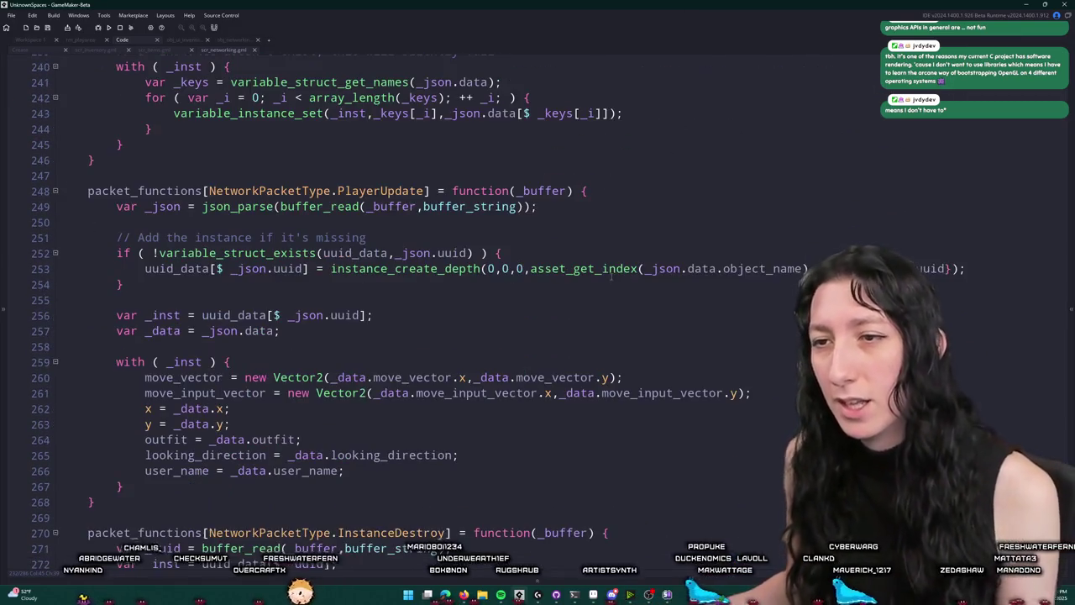
mouse_move(346, 404)
mouse_down()
mouse_move(309, 404)
mouse_move(146, 310)
mouse_up()
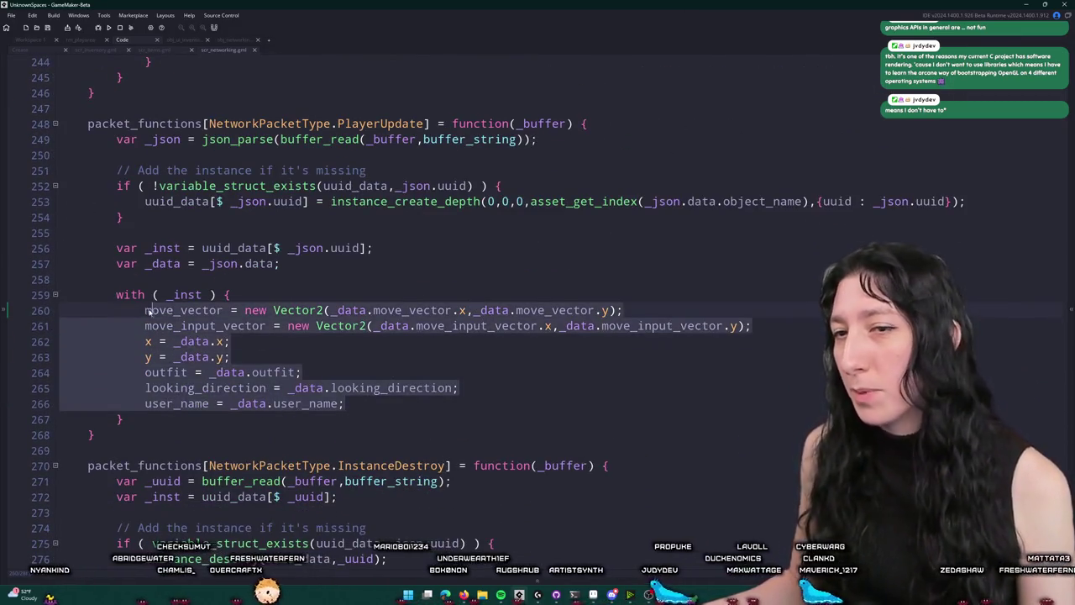
click(380, 359)
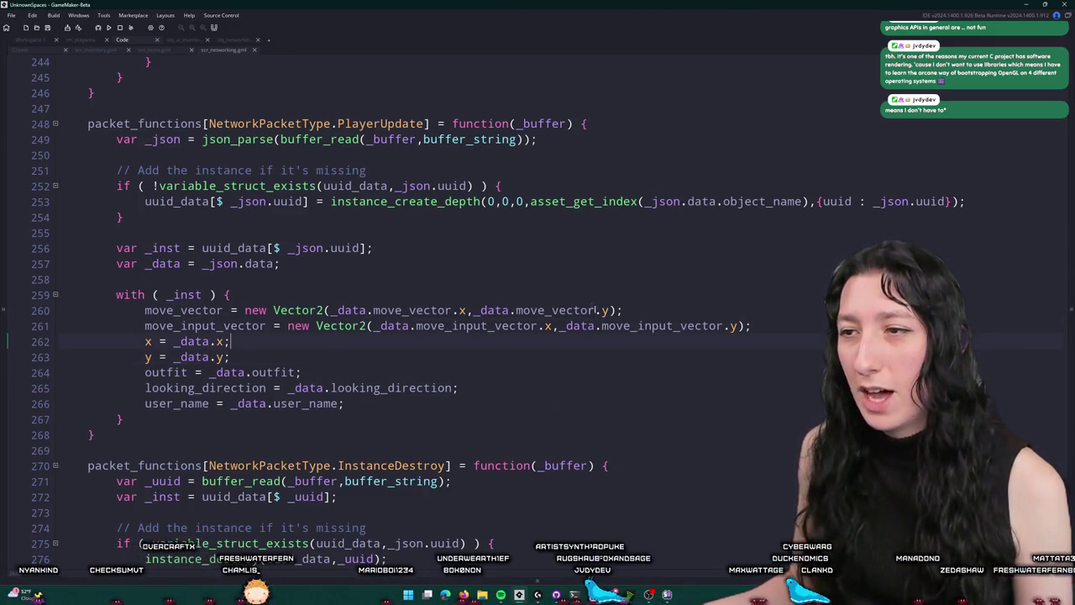
mouse_move(618, 310)
mouse_down()
mouse_move(309, 309)
mouse_move(611, 310)
mouse_up()
drag(751, 326, 145, 310)
click(751, 326)
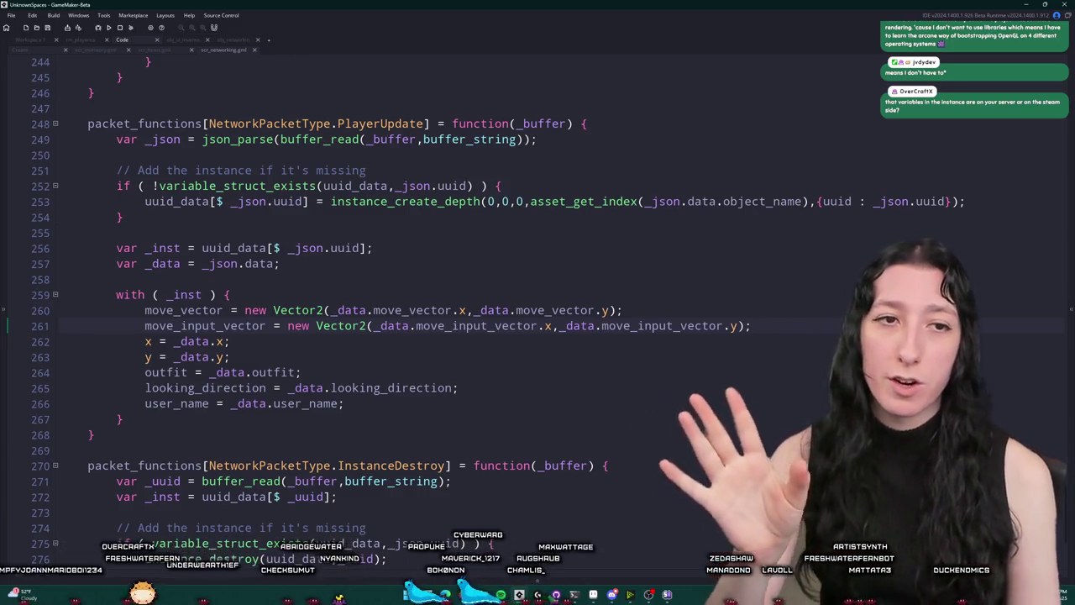
scroll(858, 329, down, 2)
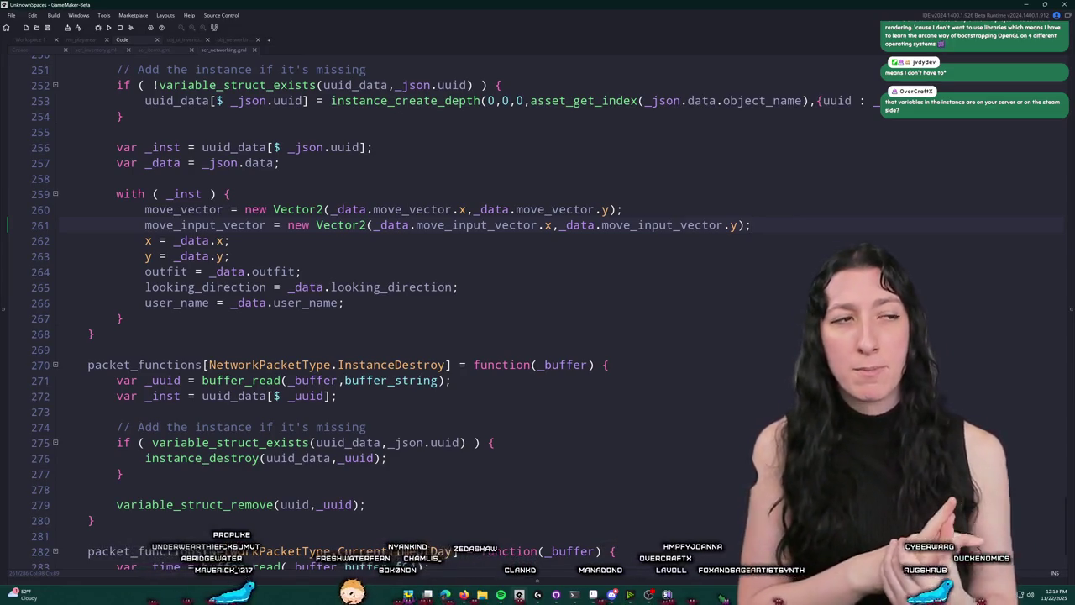
Paint dots in inventory slots with a 12px brush inside a 3x3 slot selection
mouse_move(266, 191)
mouse_down()
mouse_move(395, 348)
mouse_move(510, 434)
mouse_up()
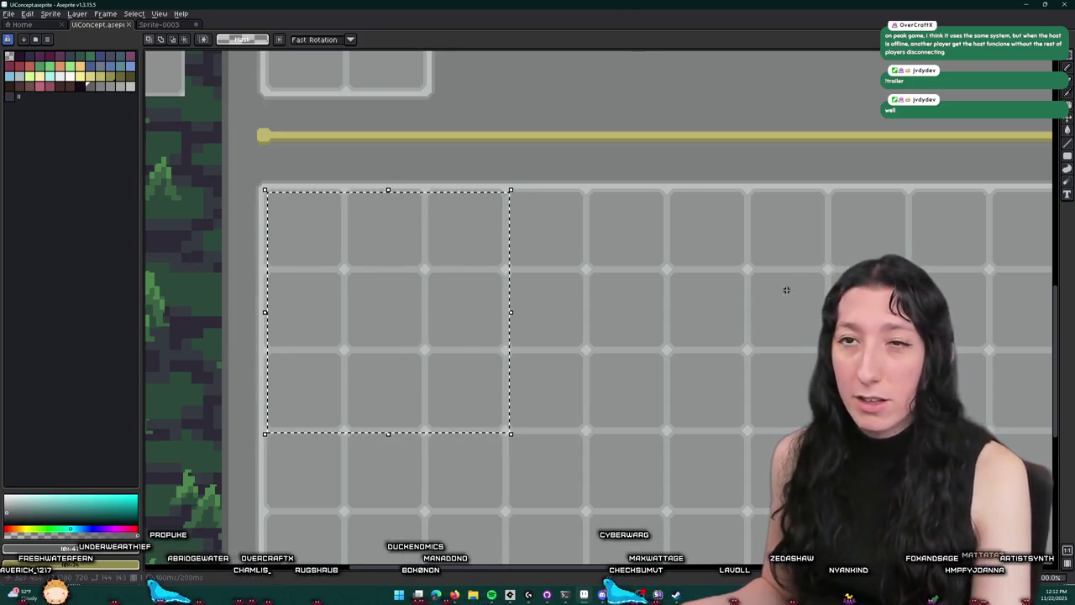
drag(784, 291, 764, 273)
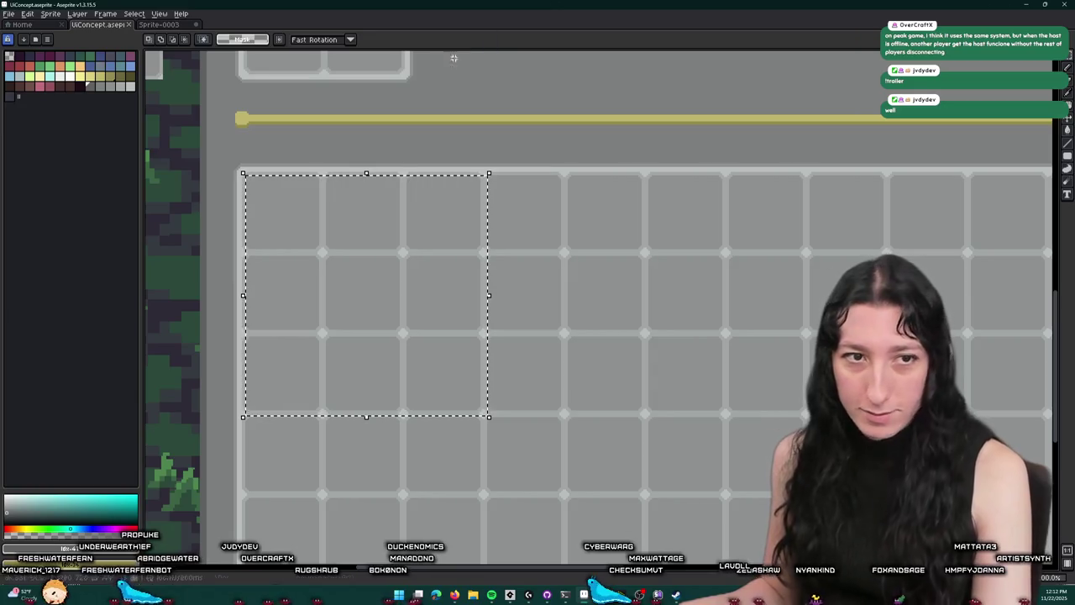
key(b)
key(plus)
key(plus)
key(plus)
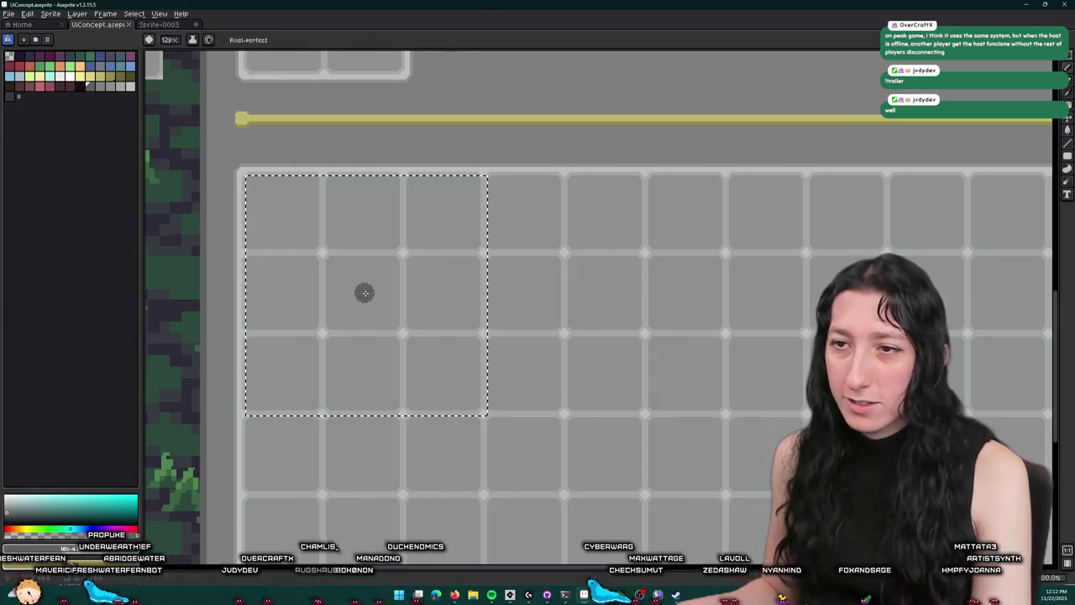
click(365, 293)
drag(605, 352, 492, 307)
key(ctrl+d)
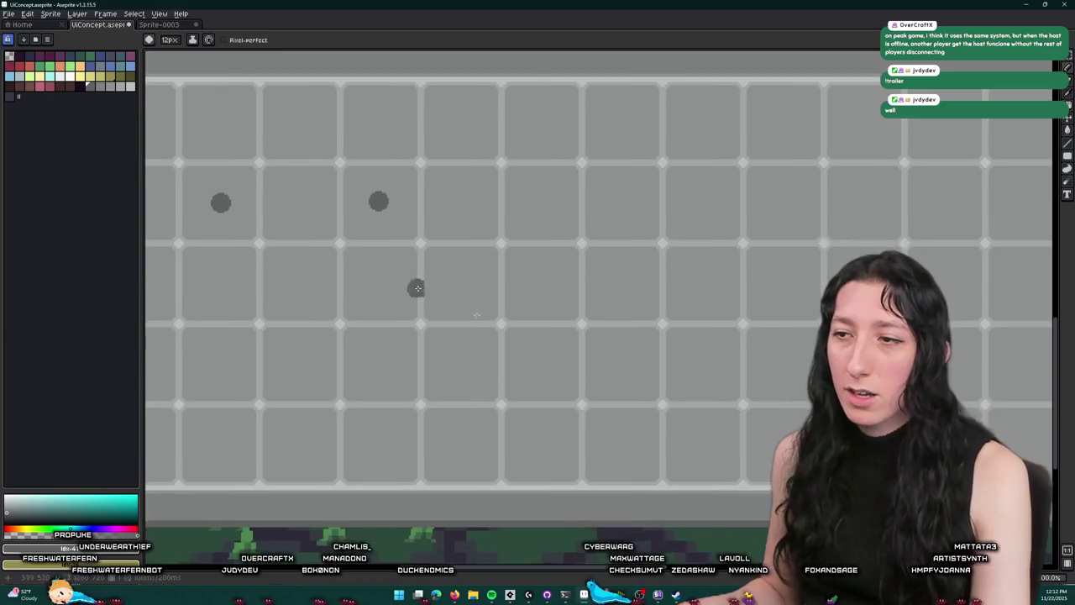
Paint the left grid dot yellow from the palette
scroll(668, 367, down, 2)
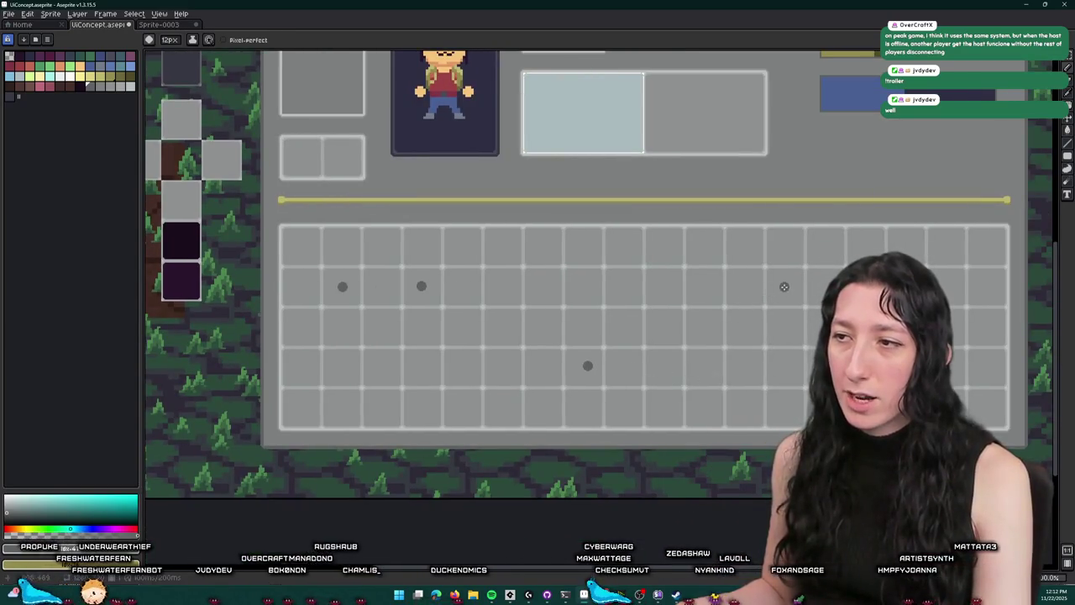
click(81, 77)
scroll(314, 249, up, 3)
scroll(314, 249, down, 3)
click(414, 369)
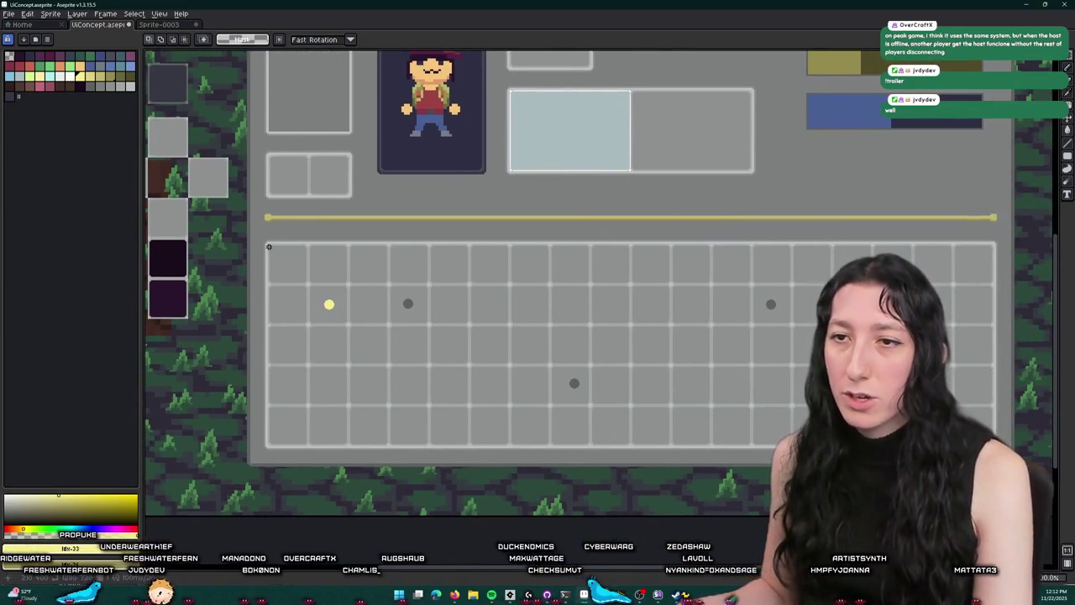
Marquee-select the top-left slot block, widening it to four slots across
mouse_move(269, 246)
mouse_down()
mouse_move(408, 372)
mouse_move(390, 367)
mouse_up()
scroll(388, 363, up, 2)
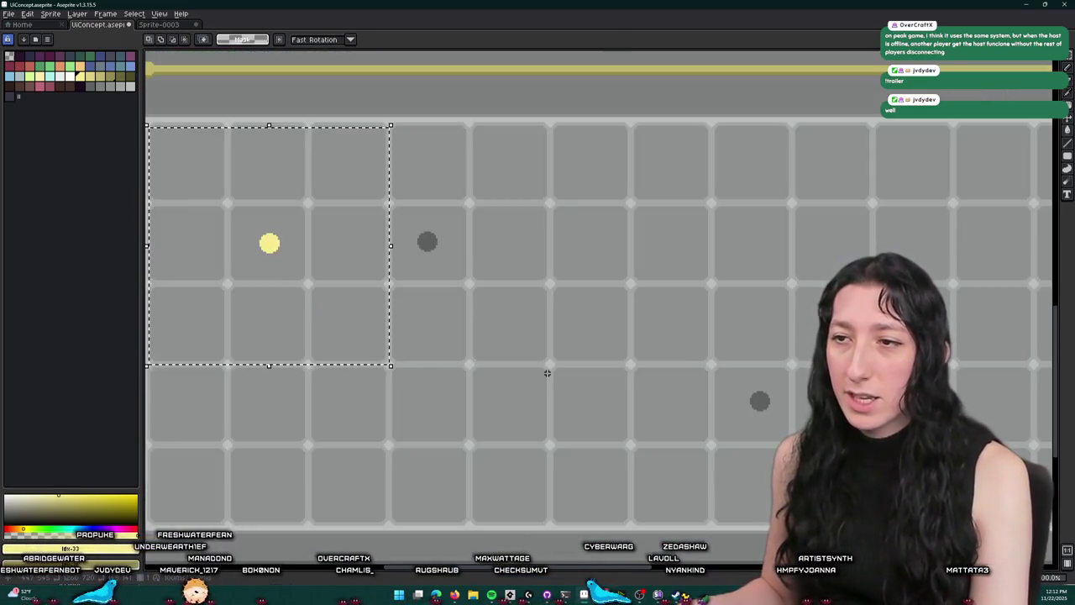
mouse_move(542, 353)
mouse_down()
mouse_move(312, 127)
mouse_move(295, 124)
mouse_up()
mouse_move(151, 126)
mouse_down()
mouse_move(383, 112)
mouse_move(554, 283)
mouse_move(627, 396)
mouse_move(559, 364)
mouse_move(571, 353)
mouse_move(571, 299)
mouse_move(575, 355)
mouse_up()
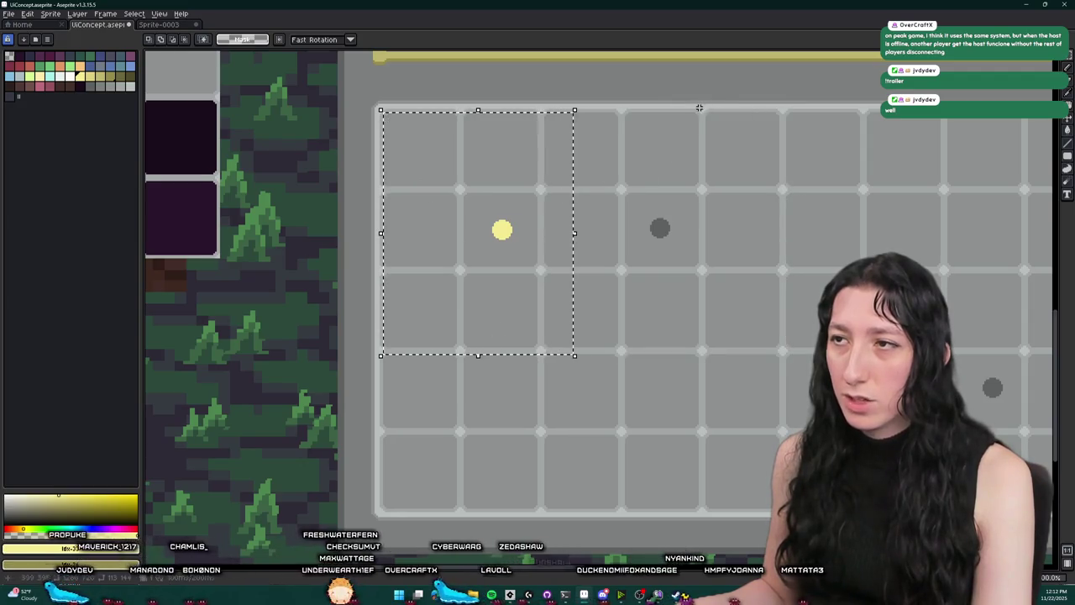
mouse_move(702, 110)
mouse_down()
mouse_move(681, 163)
mouse_move(523, 355)
mouse_up()
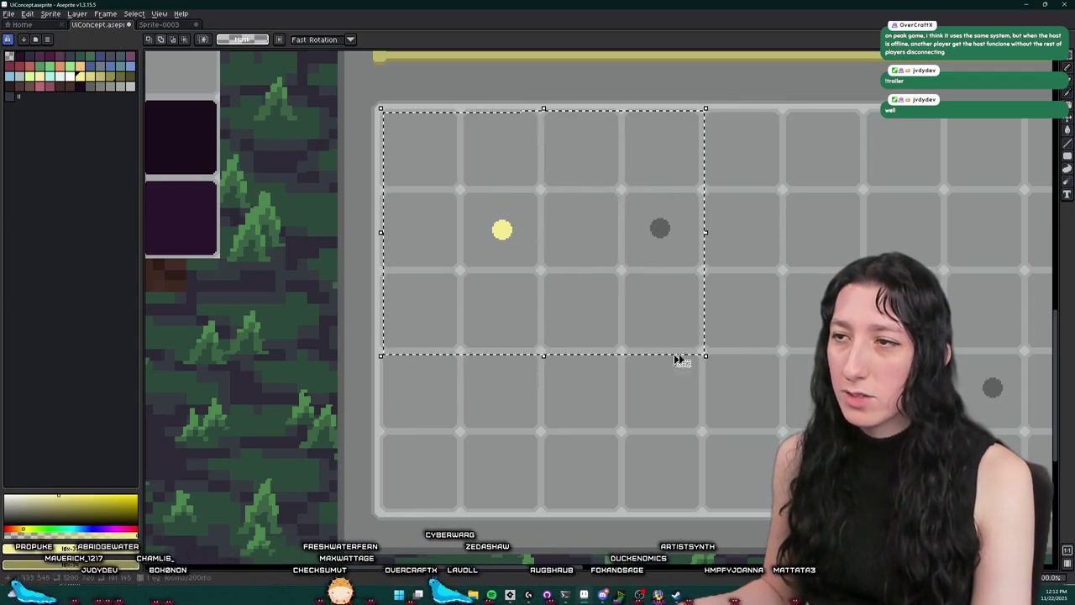
Marquee-select slot blocks around the grey dot and the lower dot
drag(782, 350, 640, 209)
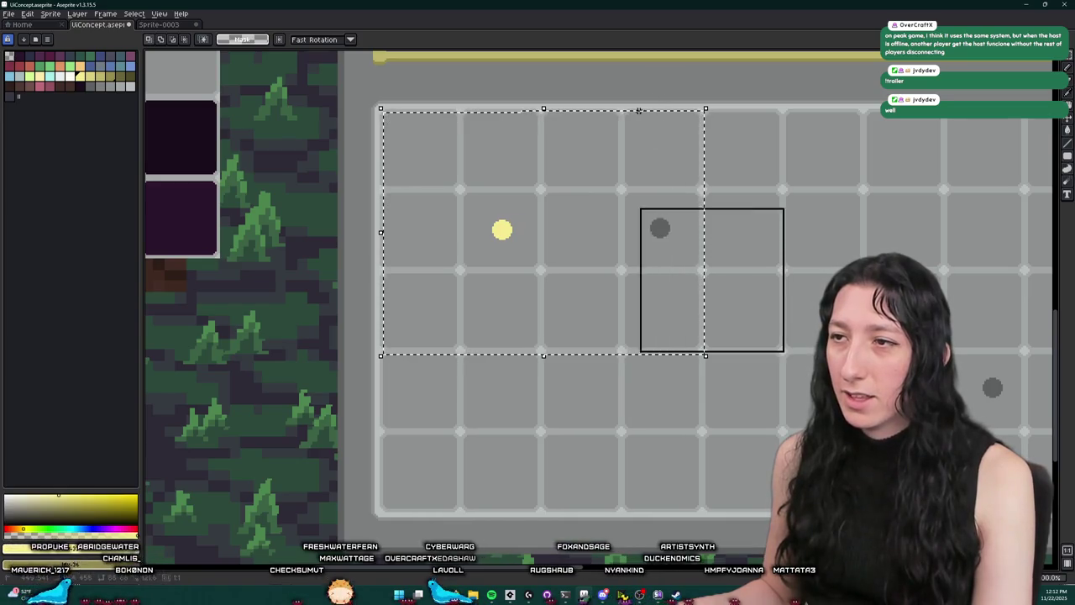
drag(638, 110, 700, 268)
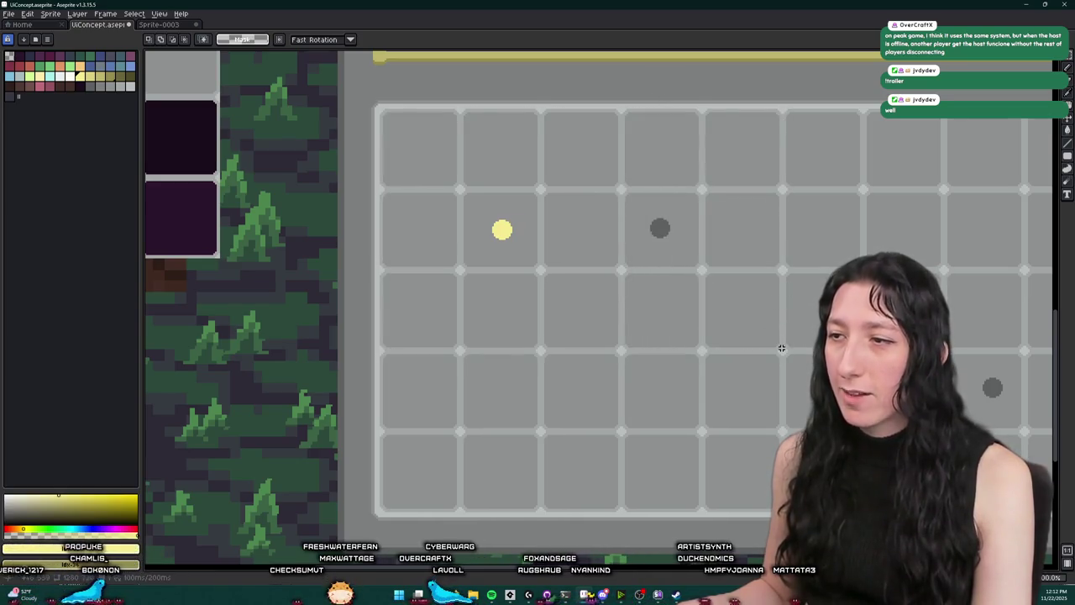
mouse_move(783, 351)
mouse_down()
mouse_move(422, 153)
mouse_move(378, 108)
mouse_up()
mouse_move(765, 262)
mouse_down()
mouse_move(555, 237)
mouse_move(444, 237)
mouse_move(476, 225)
mouse_move(657, 446)
mouse_move(711, 451)
mouse_move(432, 521)
mouse_up()
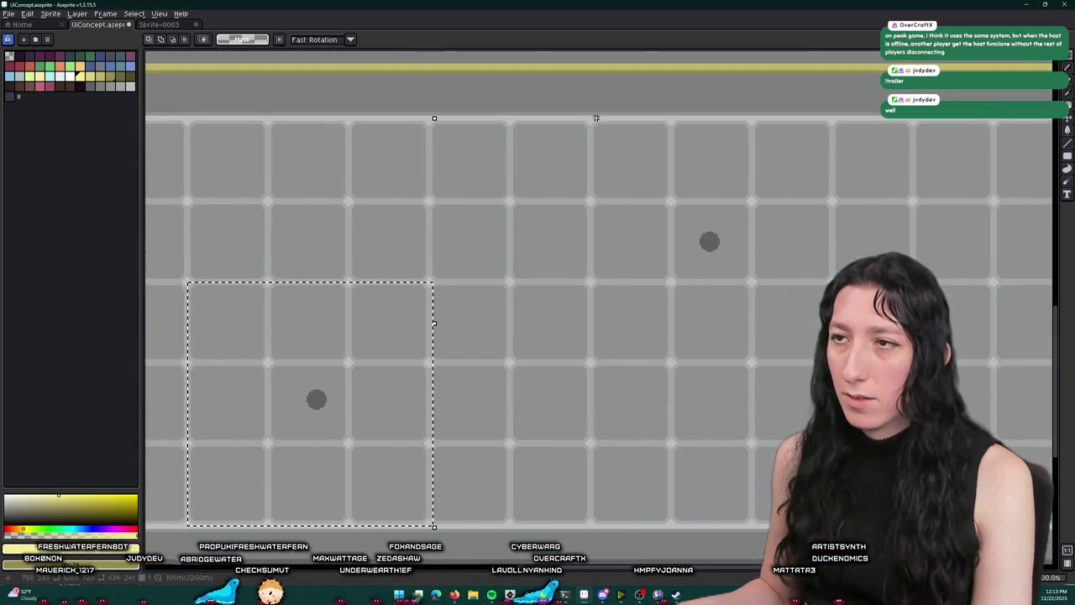
mouse_move(589, 124)
mouse_down()
mouse_move(658, 187)
mouse_move(791, 354)
mouse_move(838, 362)
mouse_up()
scroll(679, 303, down, 2)
scroll(680, 303, up, 2)
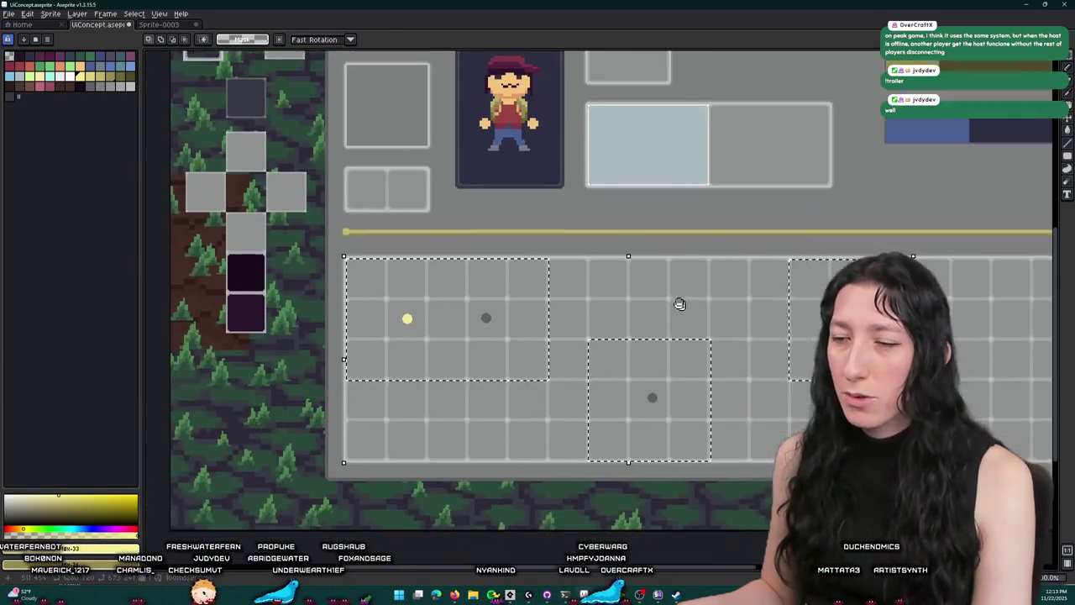
drag(680, 303, 613, 277)
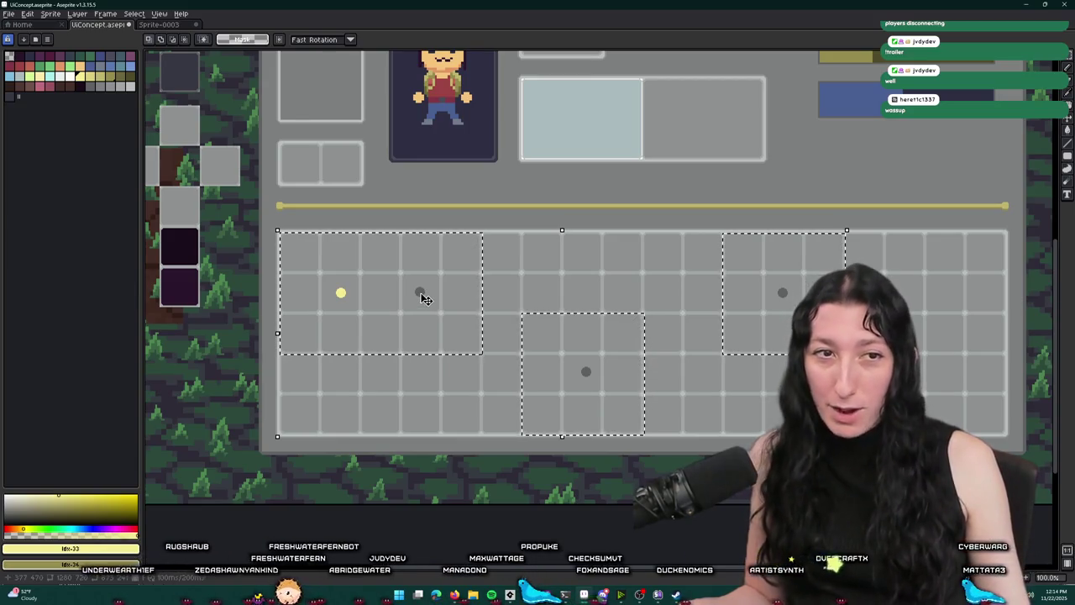
Clear the slot selections and undo the yellow fill on the left dot
click(403, 382)
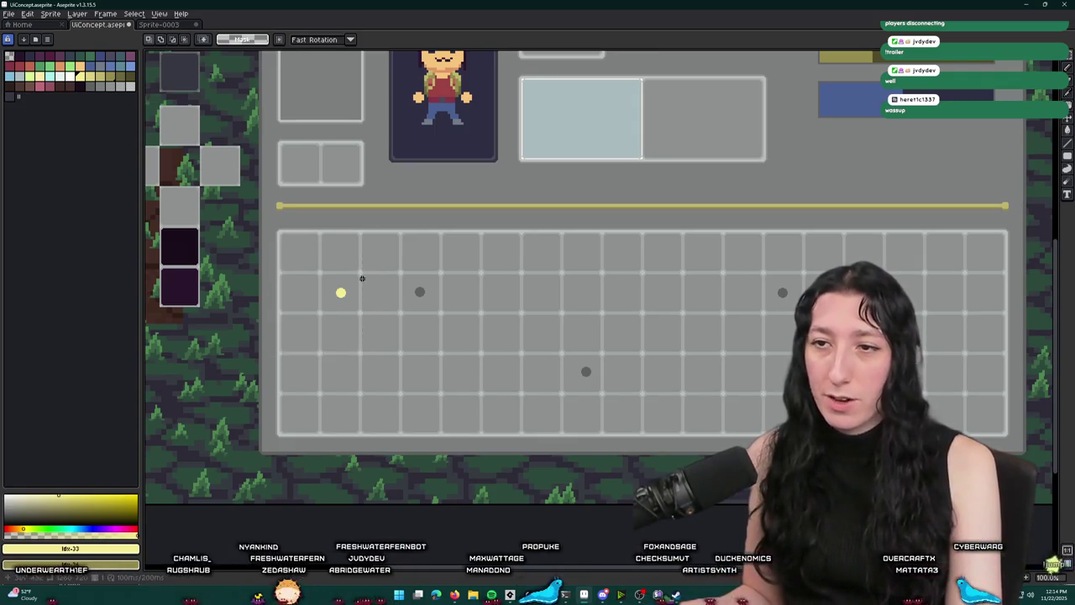
key(g)
scroll(357, 286, up, 3)
scroll(355, 292, down, 5)
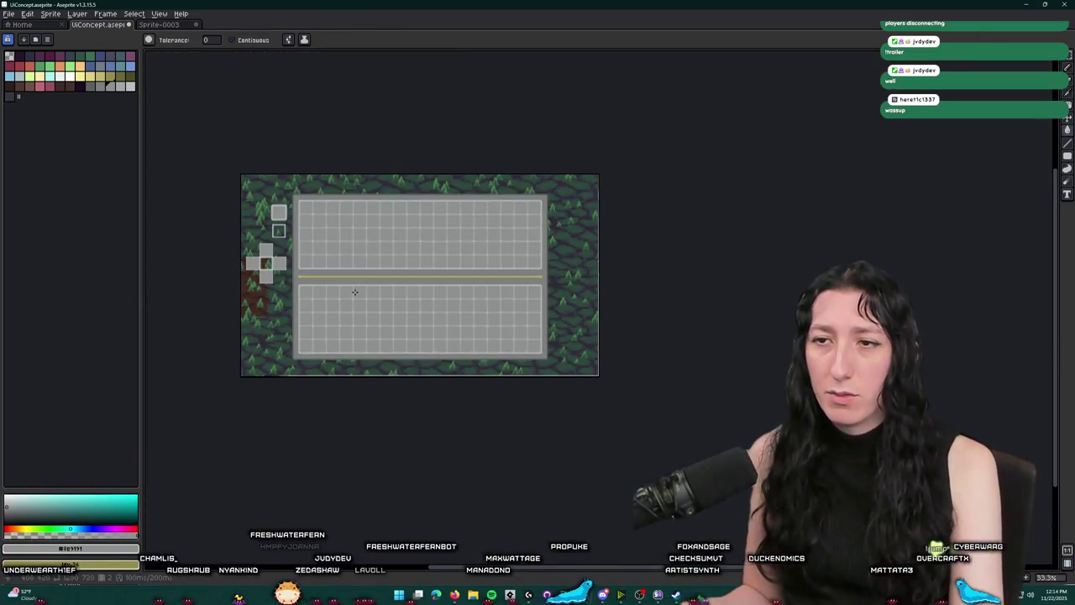
key(ctrl+z)
scroll(352, 277, up, 1)
Marquee-select the top-left 3x3 slot block around the left dot
key(m)
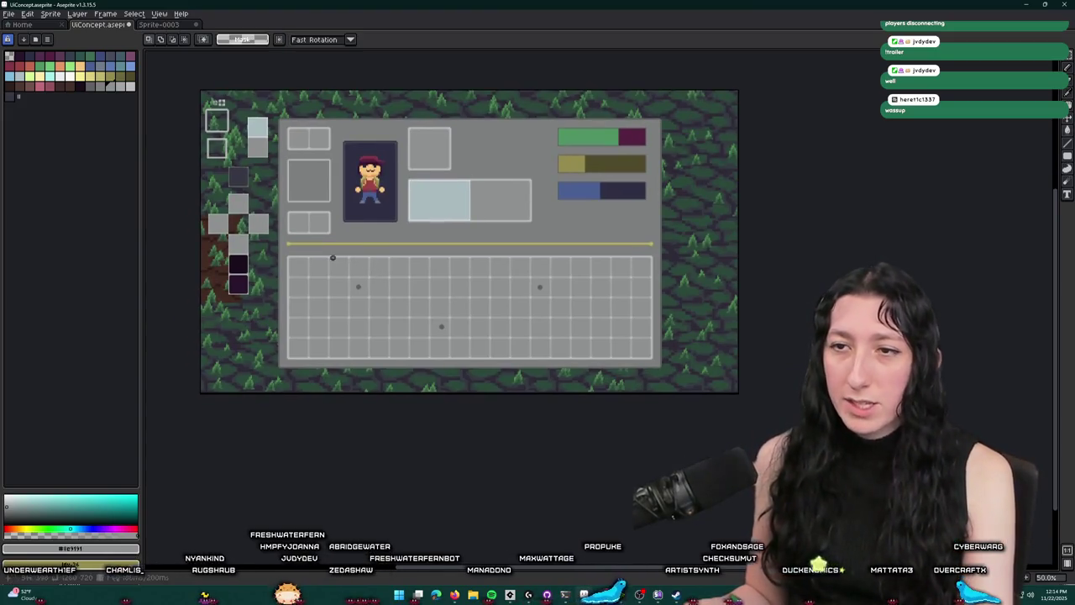
drag(376, 320, 395, 317)
scroll(392, 322, up, 1)
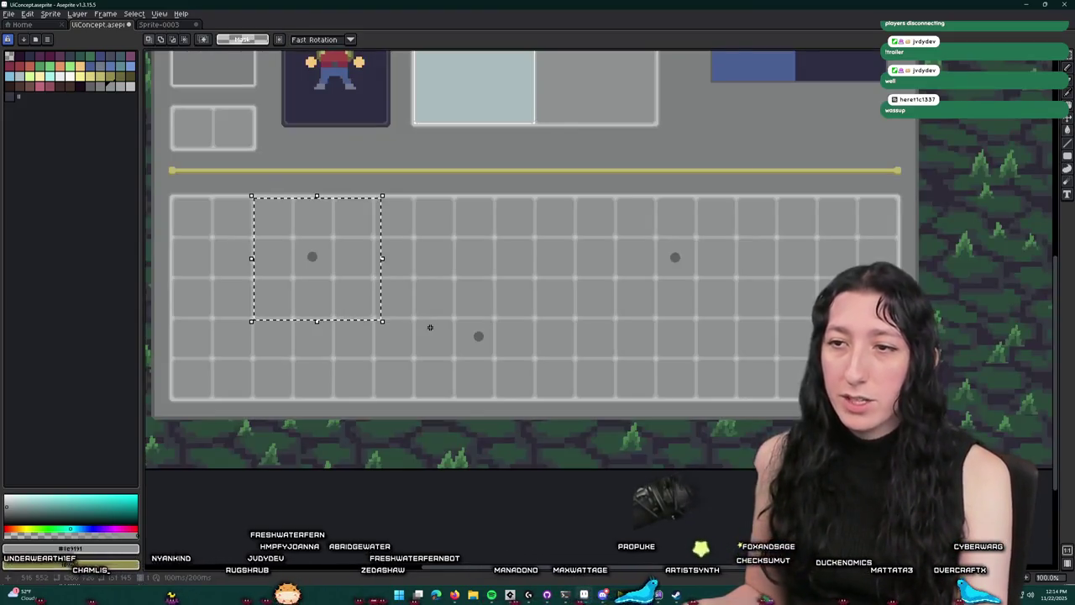
mouse_move(414, 281)
mouse_down()
mouse_move(517, 391)
mouse_move(540, 400)
mouse_up()
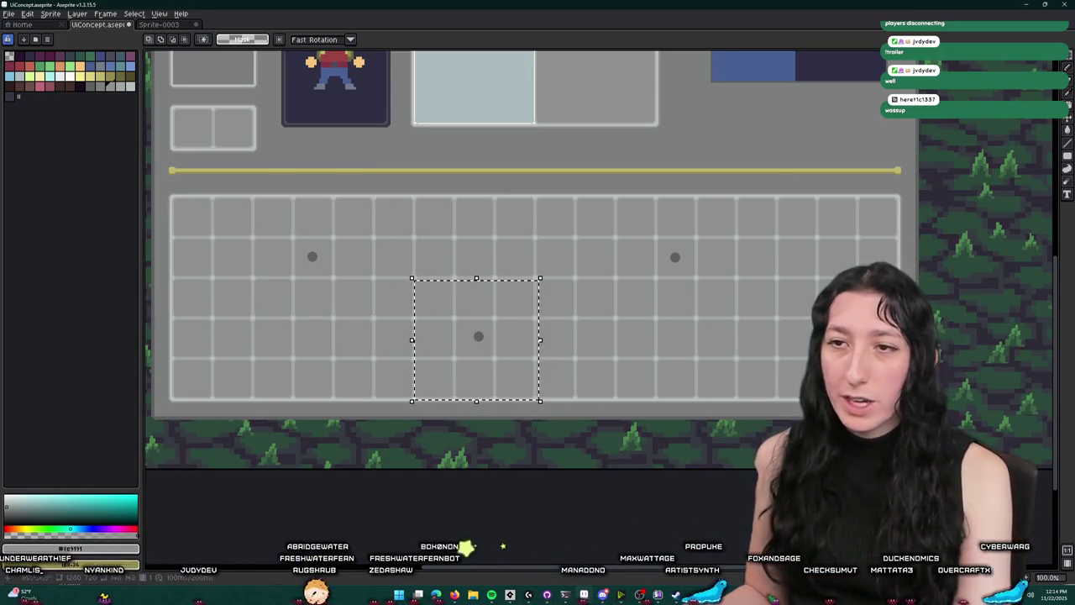
drag(379, 197, 251, 320)
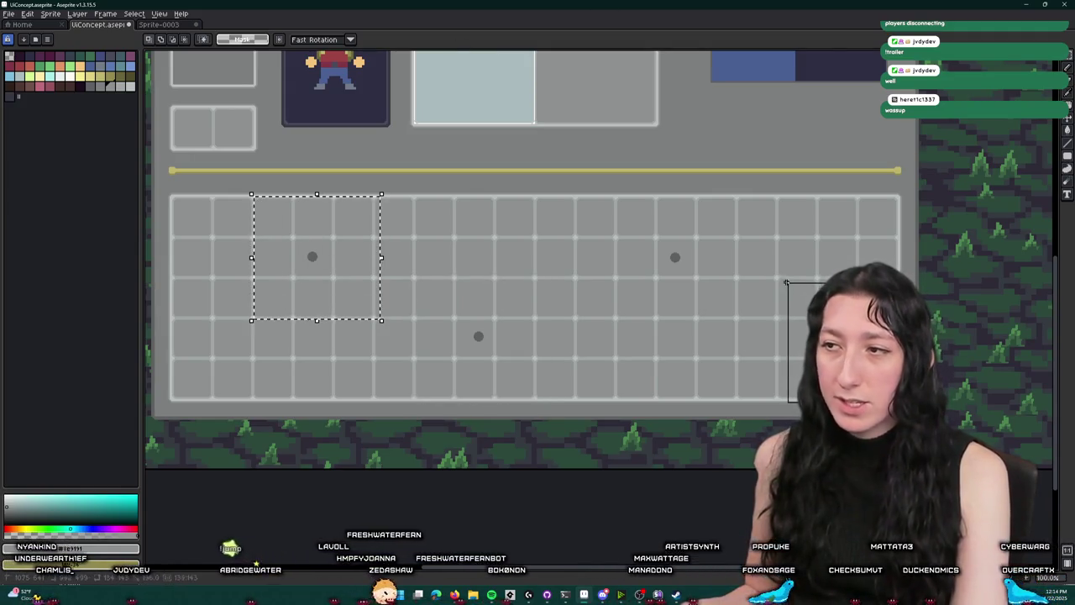
drag(786, 282, 775, 274)
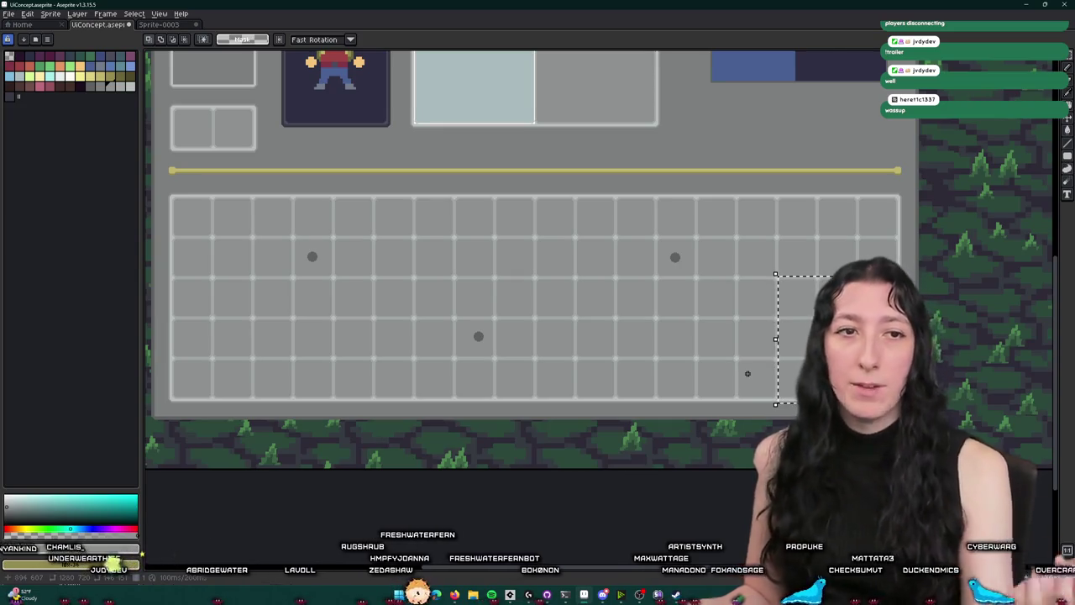
mouse_move(376, 195)
mouse_down()
mouse_move(268, 323)
mouse_move(248, 323)
mouse_up()
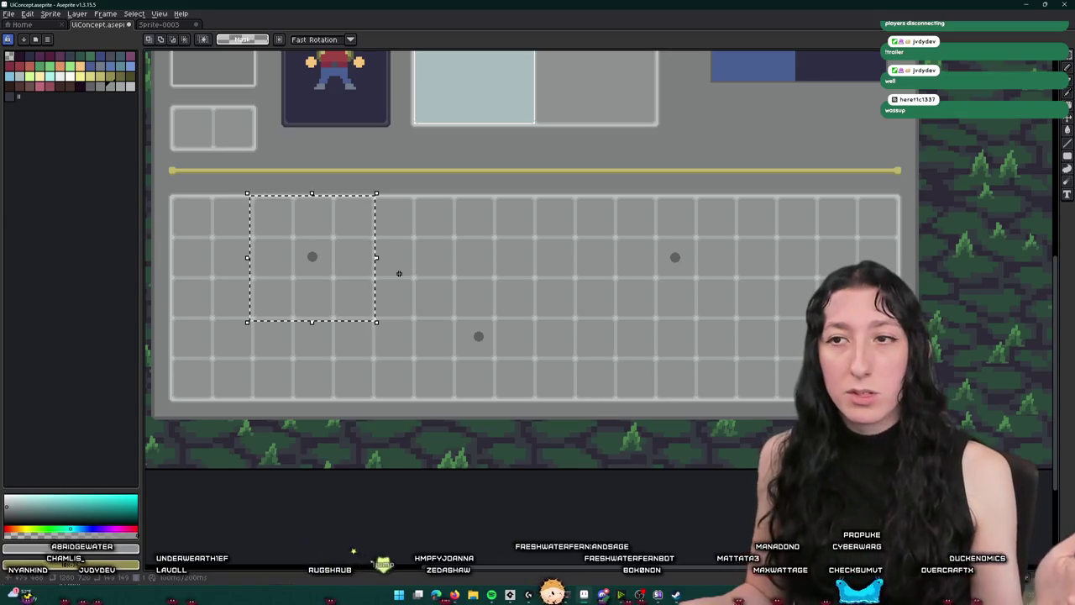
Deselect the marquee around the left dot's slot block with Ctrl+D
key(ctrl+d)
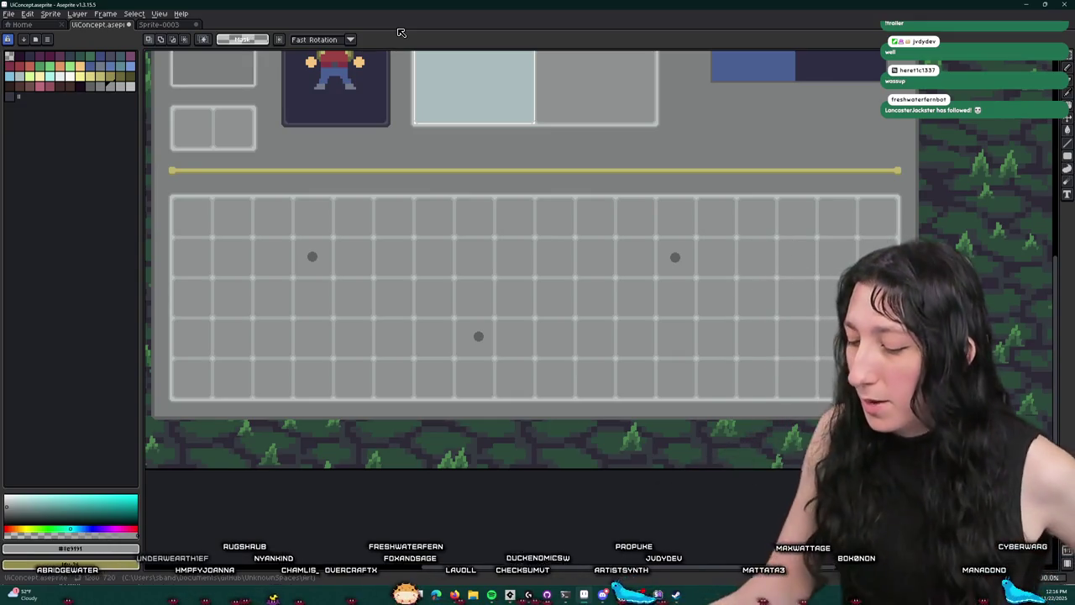
Switch to Steam's Bring Me Hope store page and play its teaser trailer full screen
click(676, 594)
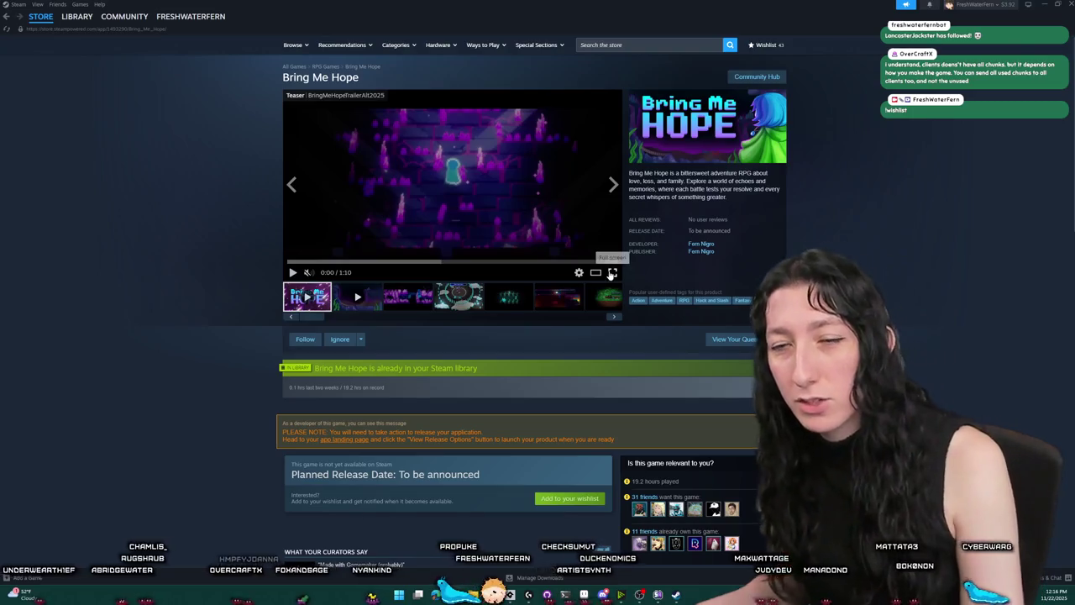
click(612, 274)
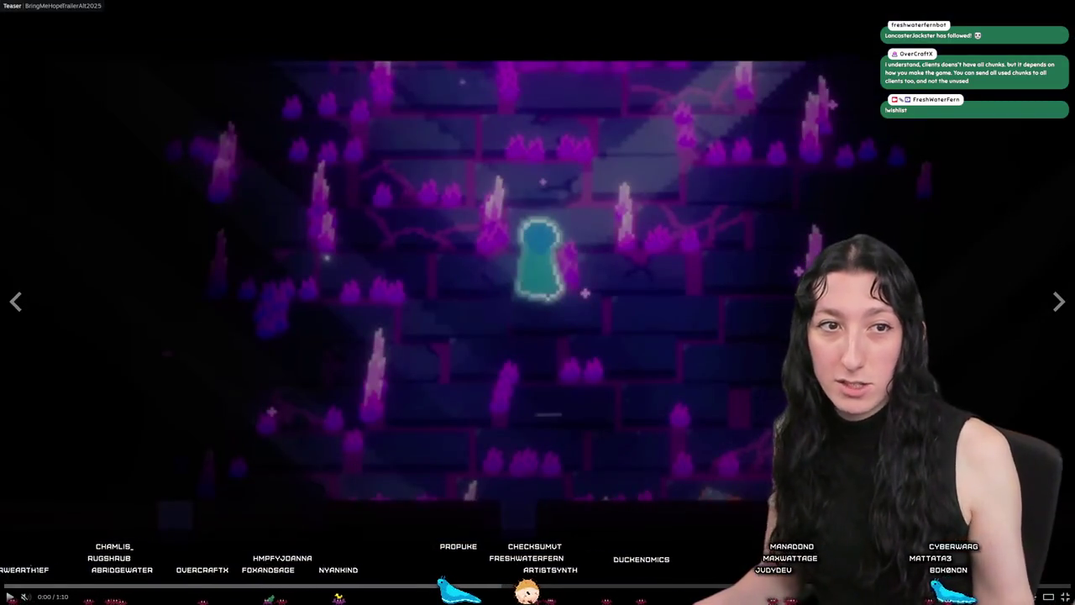